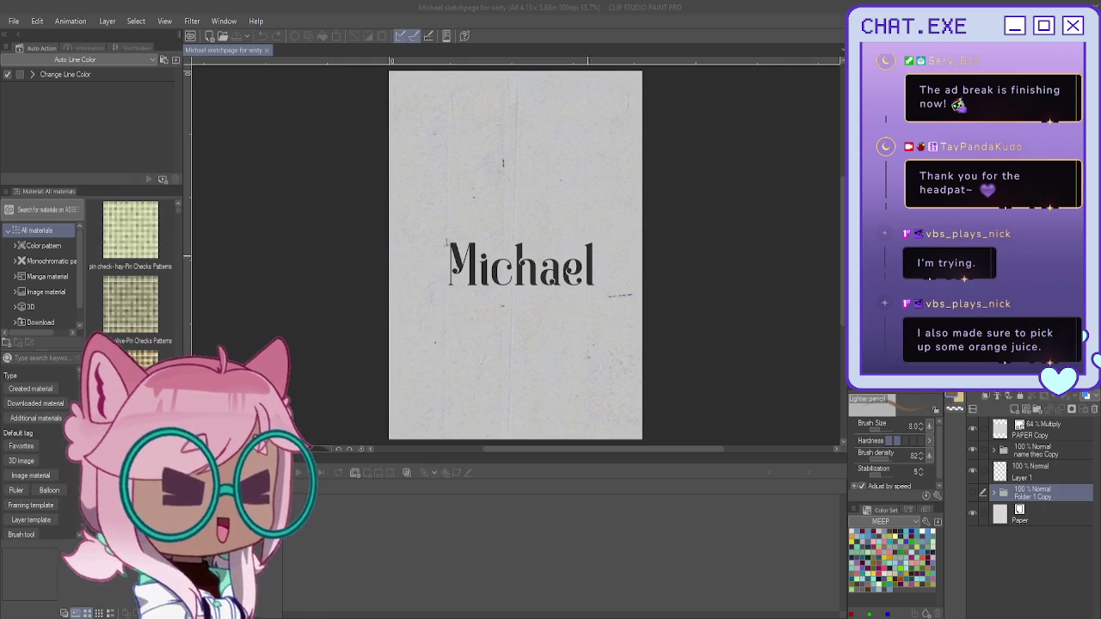
Step: Duplicate the Folder 1 Copy sketch folder and switch to the Mechanical pencil at size 10
click(590, 258)
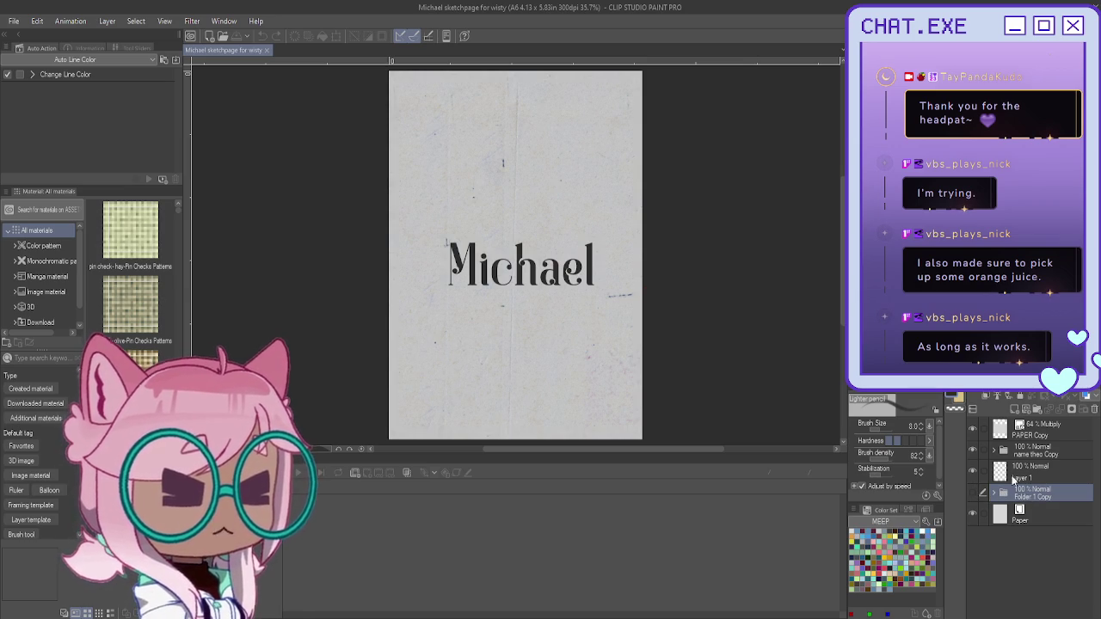
key(ctrl+c)
key(ctrl+v)
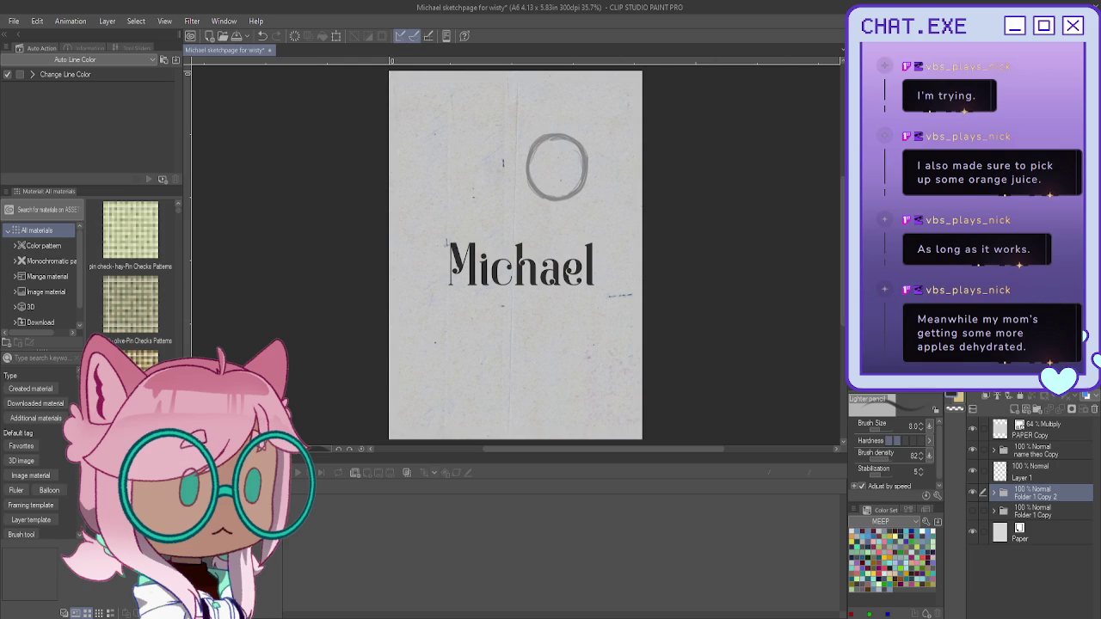
key(p)
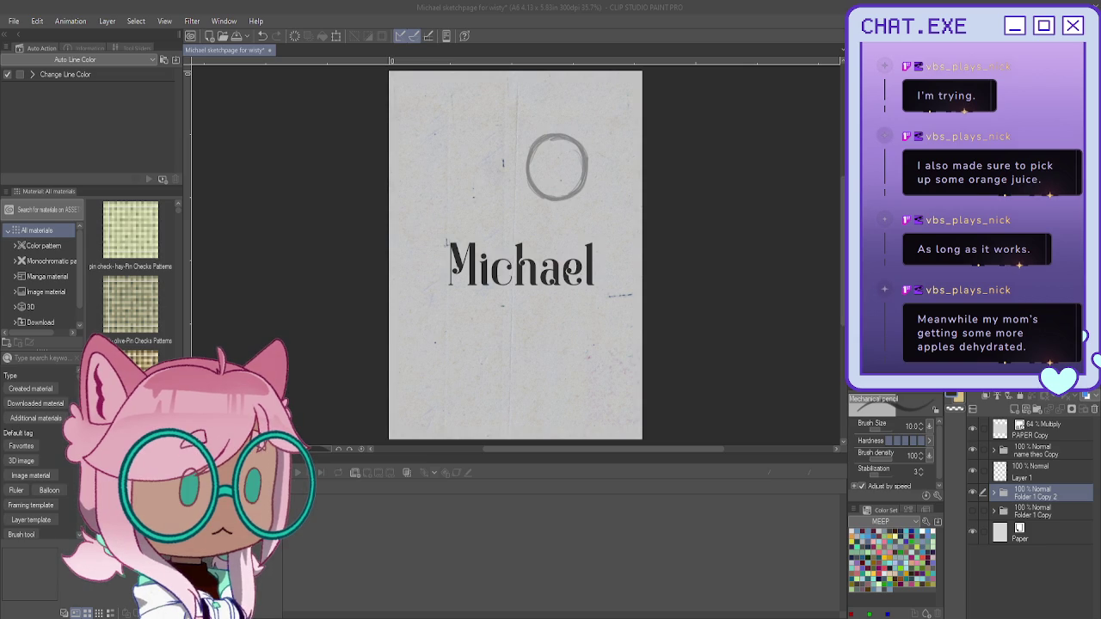
scroll(477, 273, up, 2)
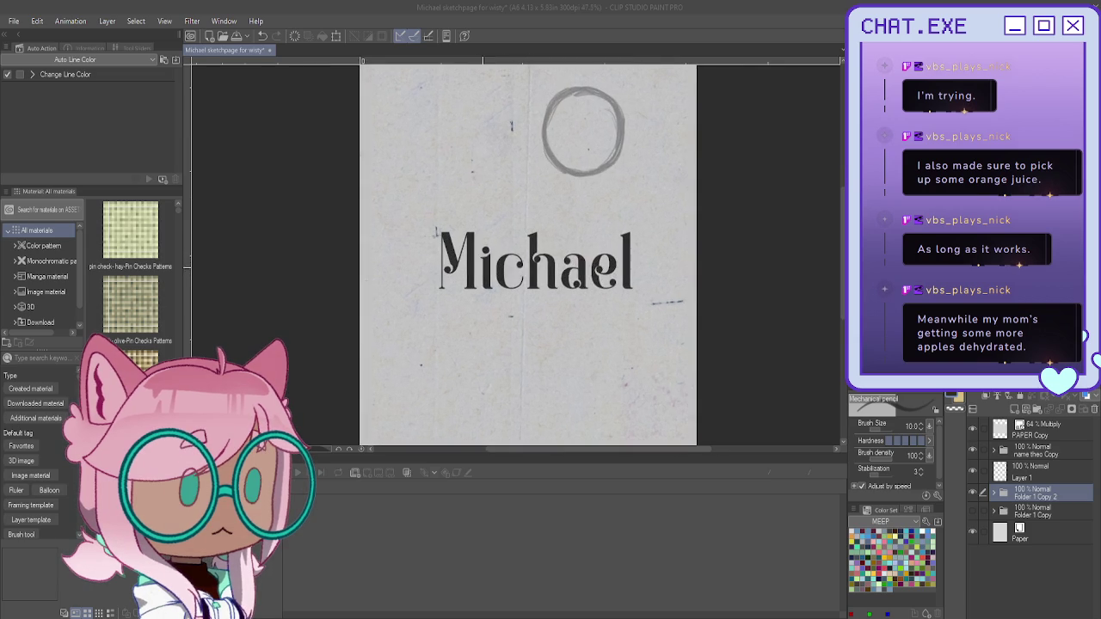
Step: Wrap Layer 2 Copy 2 (the circle) in a new Folder 1 and add an empty Layer 2 above it
drag(680, 36, 664, 67)
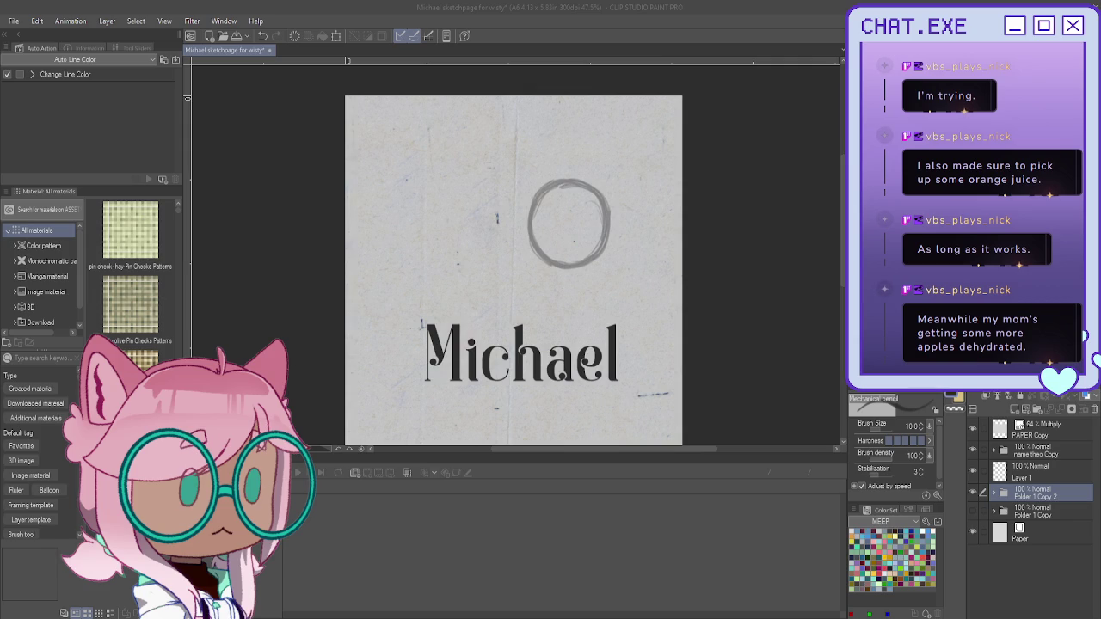
scroll(553, 252, up, 2)
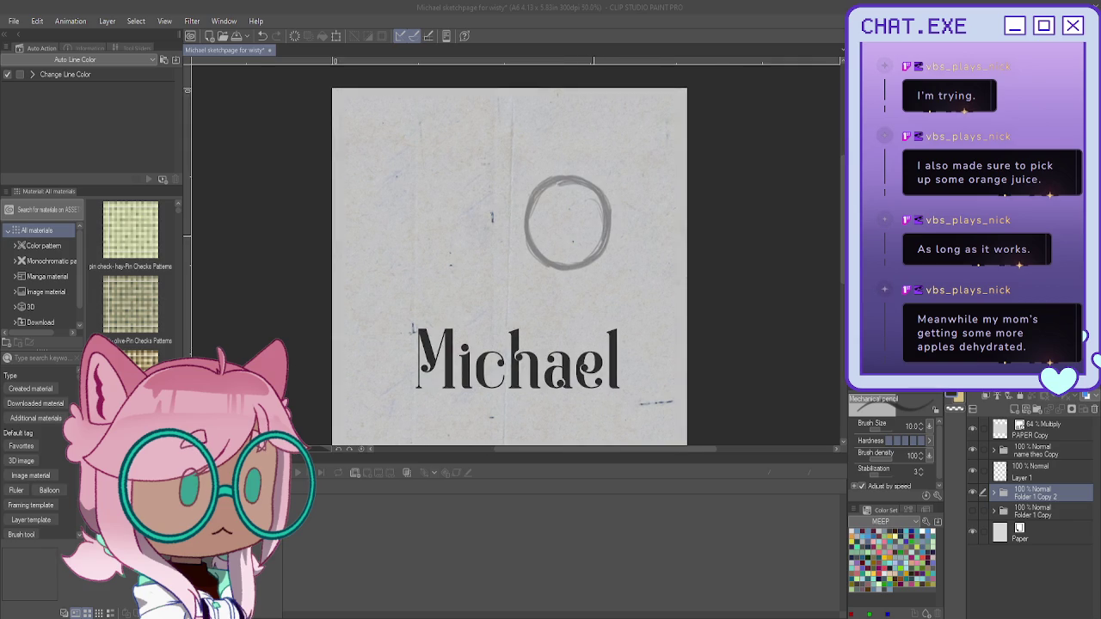
scroll(553, 252, up, 2)
scroll(553, 253, up, 2)
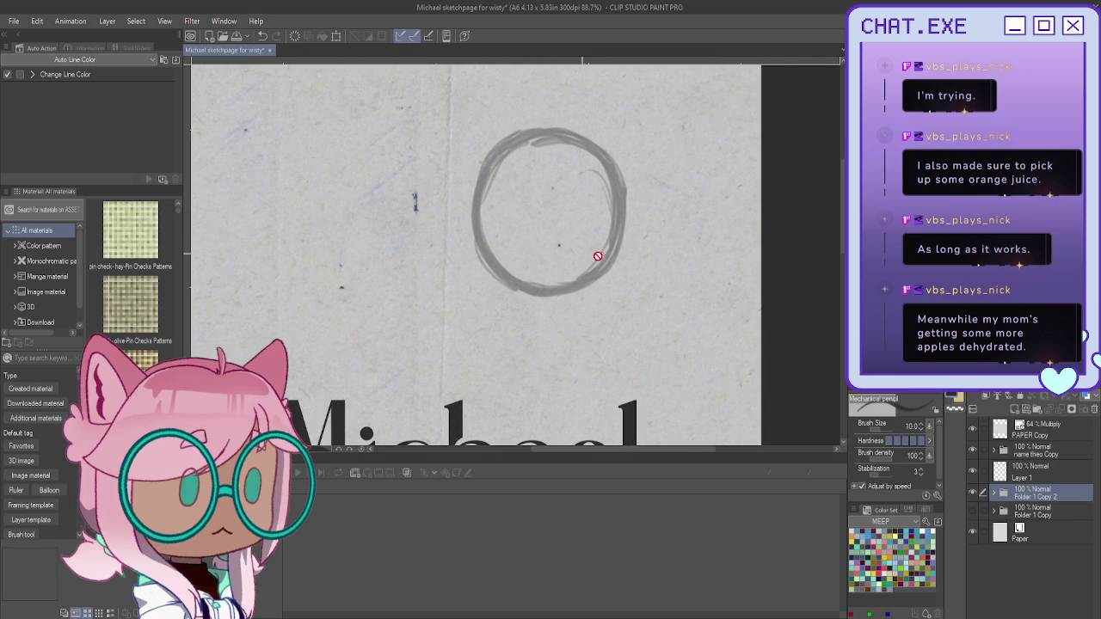
click(993, 493)
click(1037, 516)
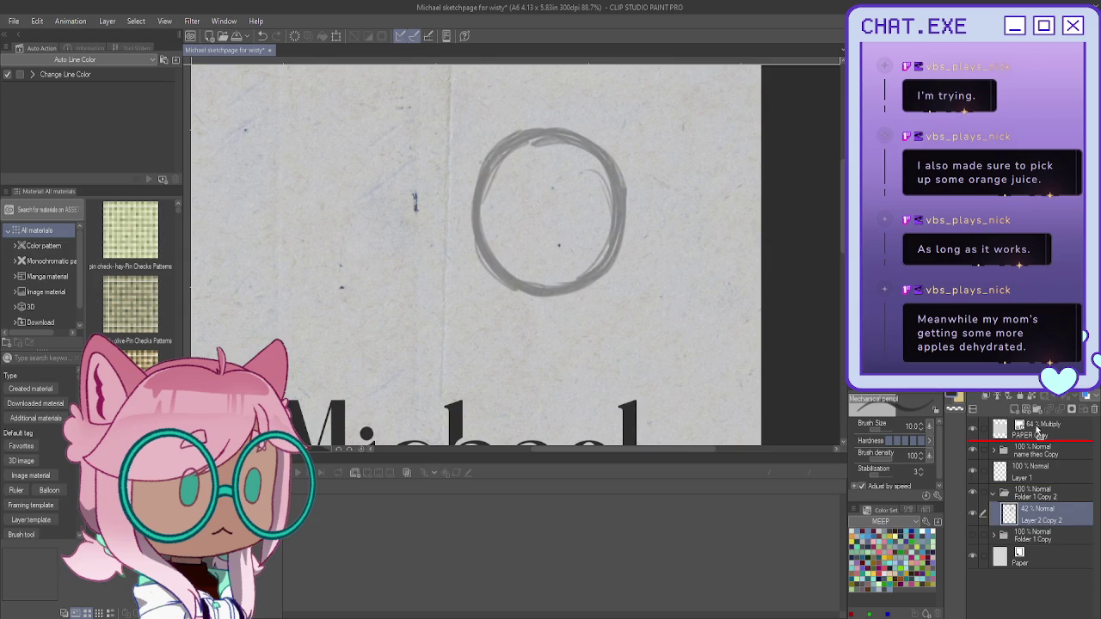
key(ctrl+g)
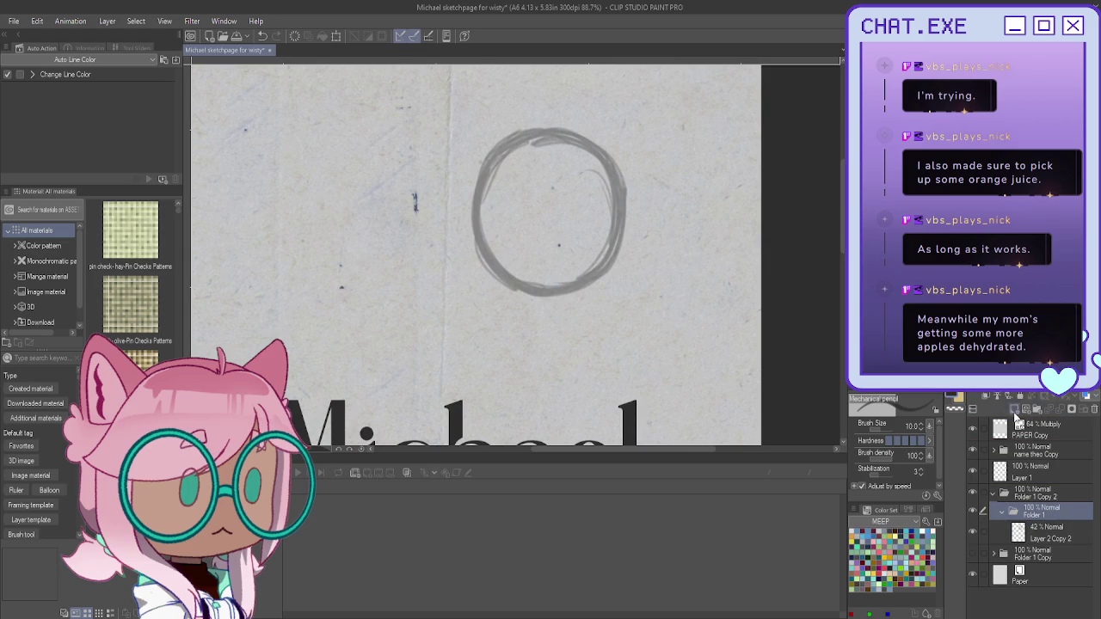
click(1009, 400)
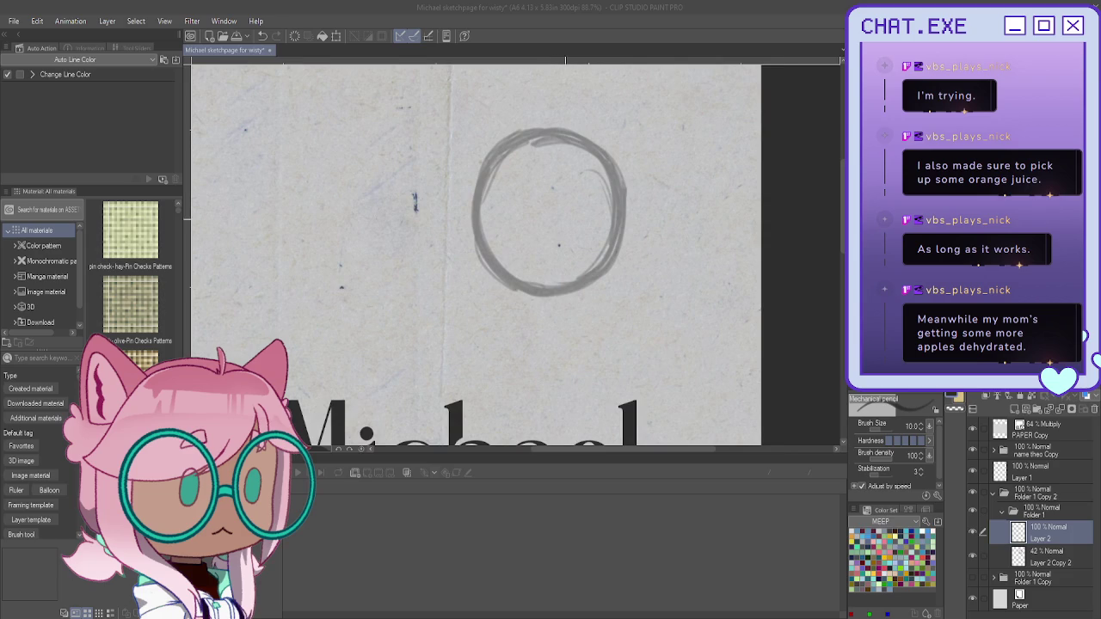
scroll(558, 245, up, 1)
Step: Sketch the horizontal and diagonal cross guidelines through the head circle
mouse_move(609, 251)
mouse_down()
mouse_move(463, 211)
mouse_move(562, 249)
mouse_up()
mouse_move(473, 217)
mouse_down()
mouse_move(610, 253)
mouse_move(591, 251)
mouse_up()
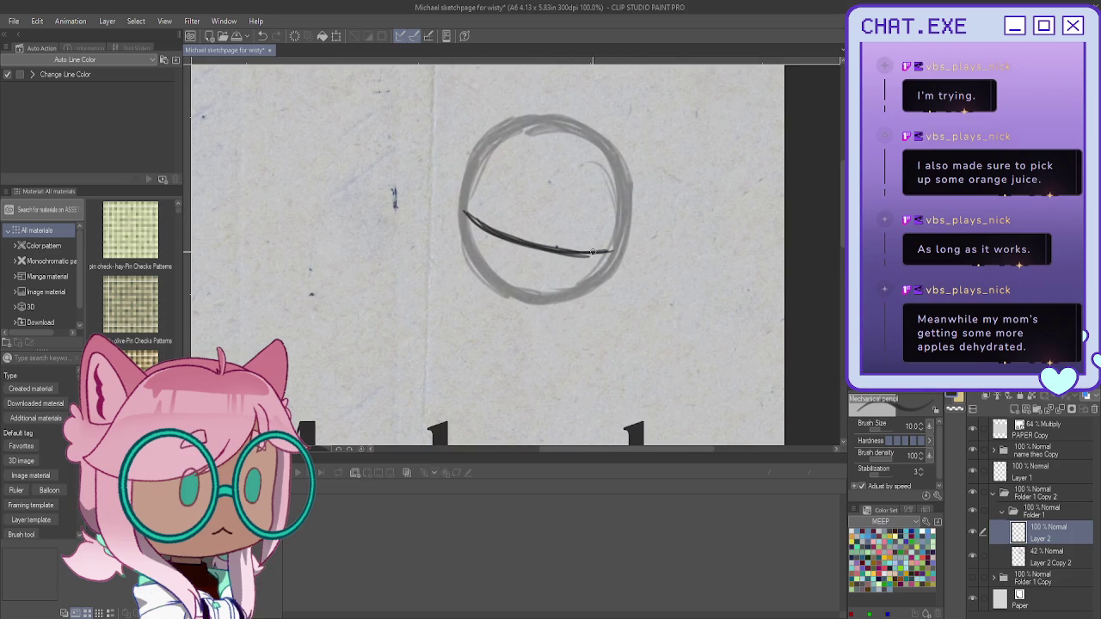
drag(559, 137, 518, 284)
mouse_move(576, 120)
mouse_down()
mouse_move(530, 230)
mouse_move(523, 280)
mouse_up()
drag(538, 206, 518, 295)
scroll(459, 208, up, 1)
Step: Darken the head outline and center line, and add an ear ellipse on the right side
mouse_move(487, 134)
mouse_down()
mouse_move(457, 241)
mouse_move(524, 319)
mouse_up()
mouse_move(628, 310)
mouse_down()
mouse_move(591, 321)
mouse_move(507, 313)
mouse_move(556, 323)
mouse_move(525, 322)
mouse_up()
drag(656, 225, 630, 292)
drag(600, 103, 542, 248)
mouse_move(535, 311)
mouse_down()
mouse_move(541, 258)
mouse_move(551, 272)
mouse_up()
mouse_move(593, 105)
mouse_down()
mouse_move(535, 244)
mouse_move(527, 323)
mouse_move(535, 244)
mouse_up()
drag(533, 250, 527, 320)
mouse_move(609, 314)
mouse_down()
mouse_move(513, 325)
mouse_move(484, 303)
mouse_move(538, 326)
mouse_move(475, 289)
mouse_up()
drag(466, 208, 456, 284)
mouse_move(462, 224)
mouse_down()
mouse_move(455, 284)
mouse_move(458, 254)
mouse_up()
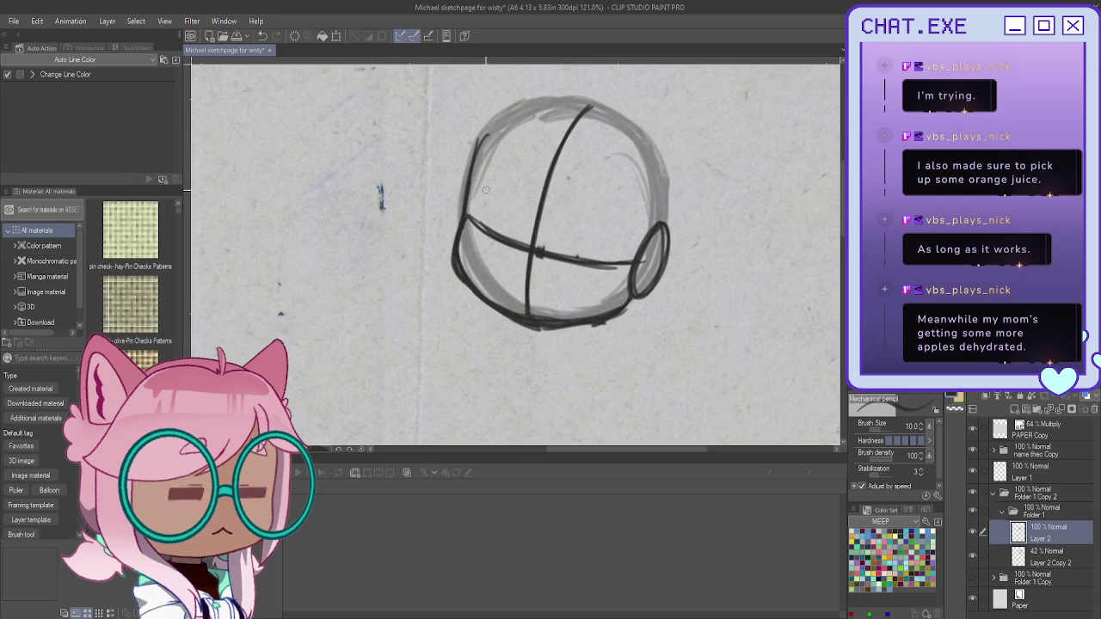
Step: Sketch the neck and small body beneath the head, undoing stray strokes
drag(528, 339, 519, 325)
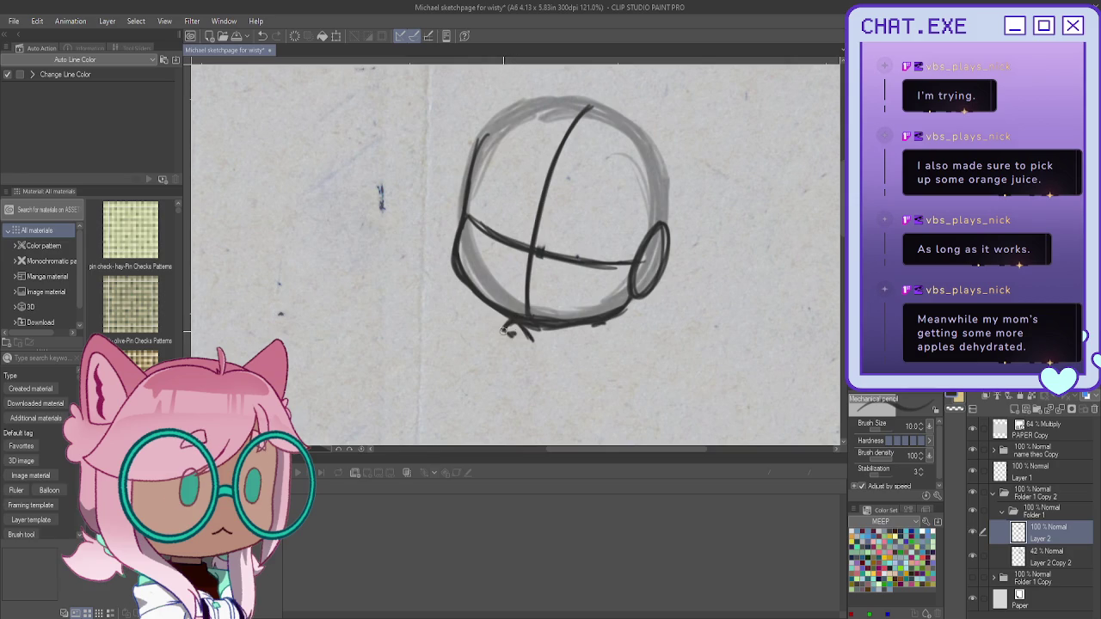
key(ctrl+z)
drag(526, 331, 534, 357)
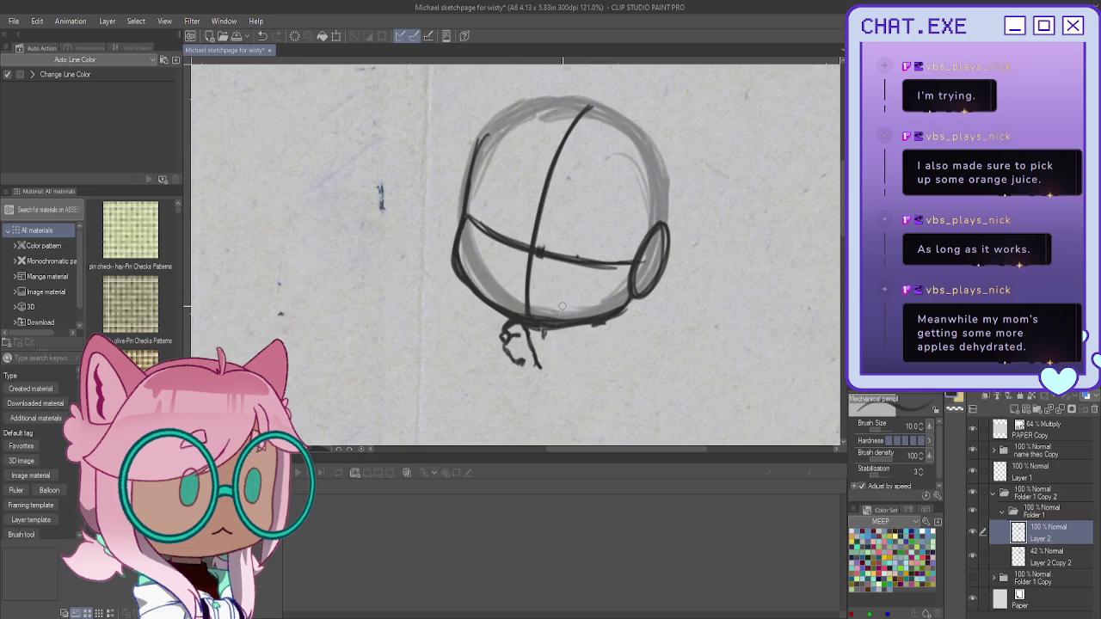
mouse_move(543, 326)
mouse_down()
mouse_move(594, 361)
mouse_move(582, 418)
mouse_up()
drag(540, 363, 533, 400)
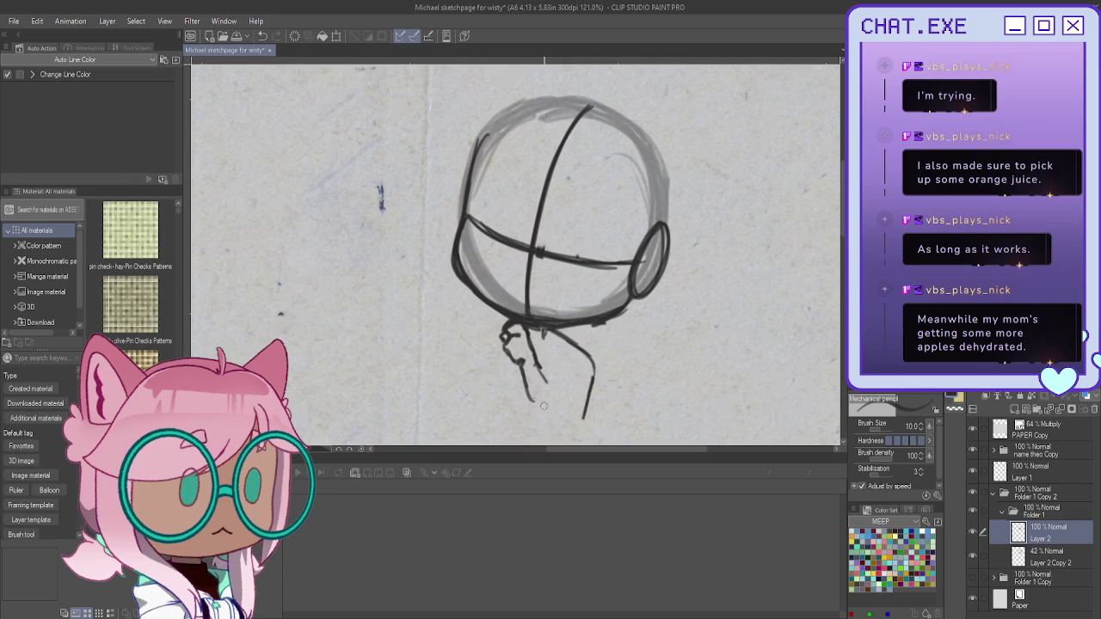
key(ctrl+z)
mouse_move(530, 340)
mouse_down()
mouse_move(568, 419)
mouse_move(556, 437)
mouse_move(530, 371)
mouse_move(557, 439)
mouse_up()
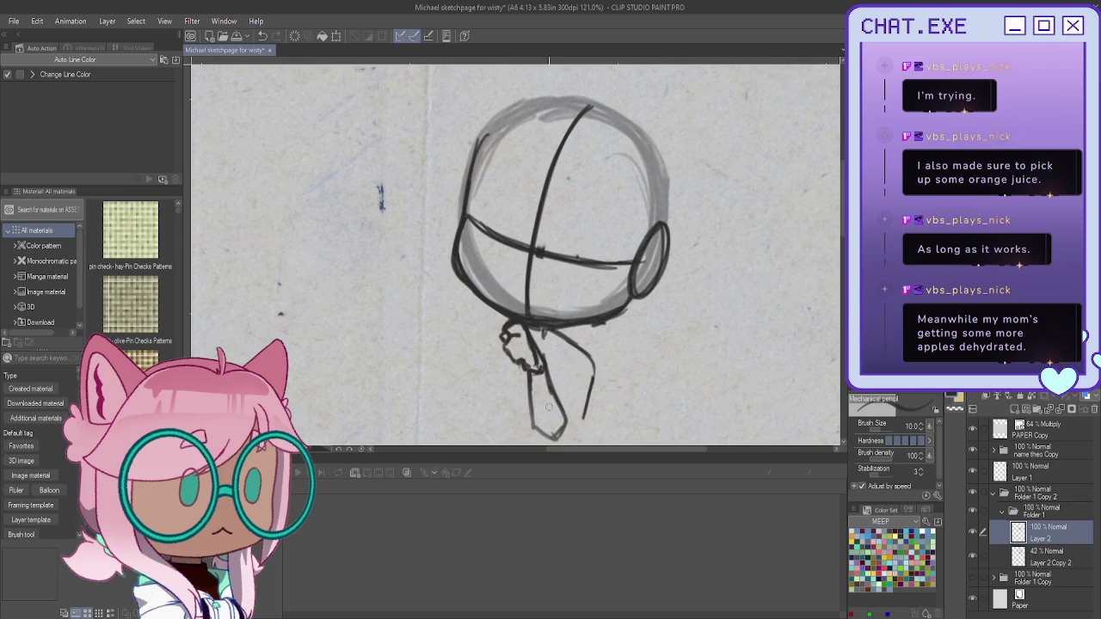
drag(592, 383, 563, 435)
mouse_move(586, 354)
mouse_down()
mouse_move(552, 383)
mouse_move(552, 441)
mouse_up()
drag(554, 383, 539, 424)
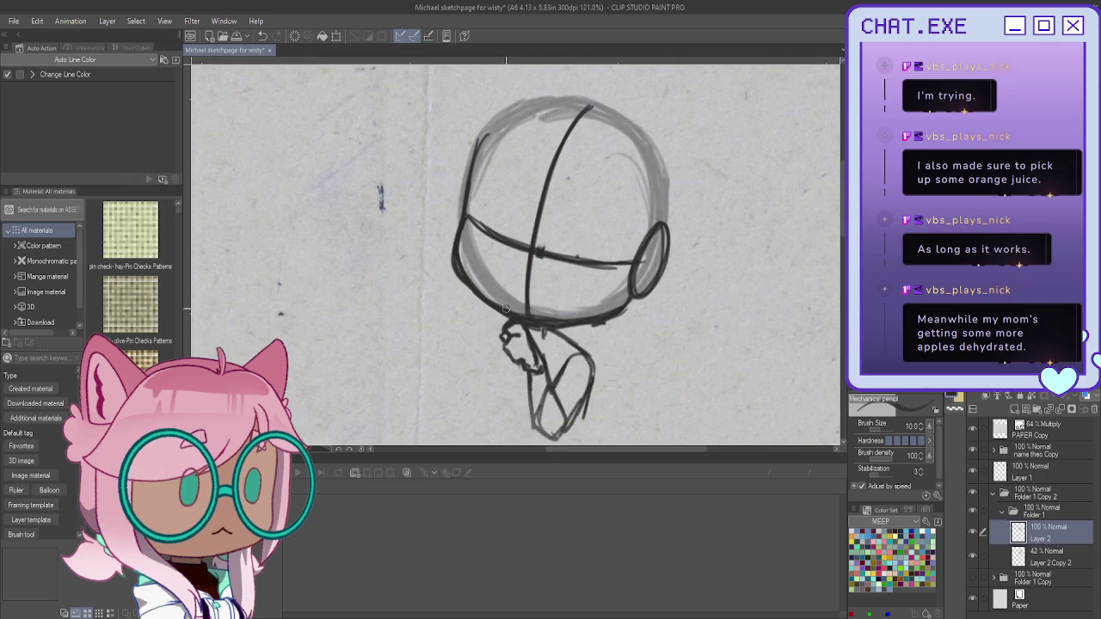
mouse_move(502, 317)
mouse_down()
mouse_move(486, 357)
mouse_move(526, 421)
mouse_up()
drag(487, 385, 537, 427)
click(1001, 511)
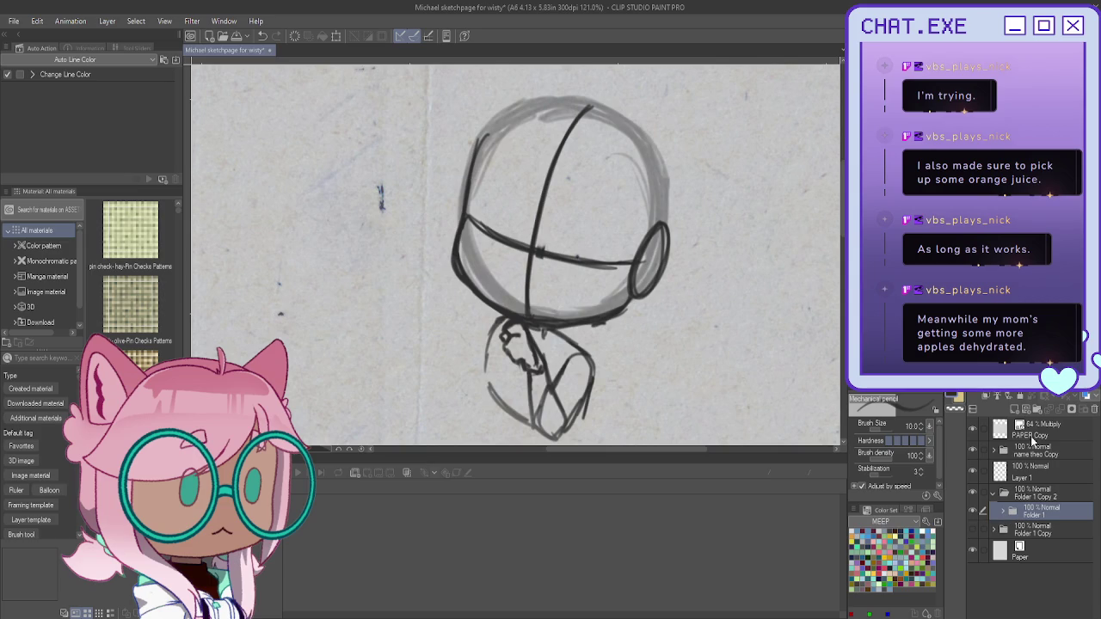
Step: Fade Folder 1 to 38% opacity and add Folder 2 containing an empty Layer 3
drag(1067, 404, 1023, 404)
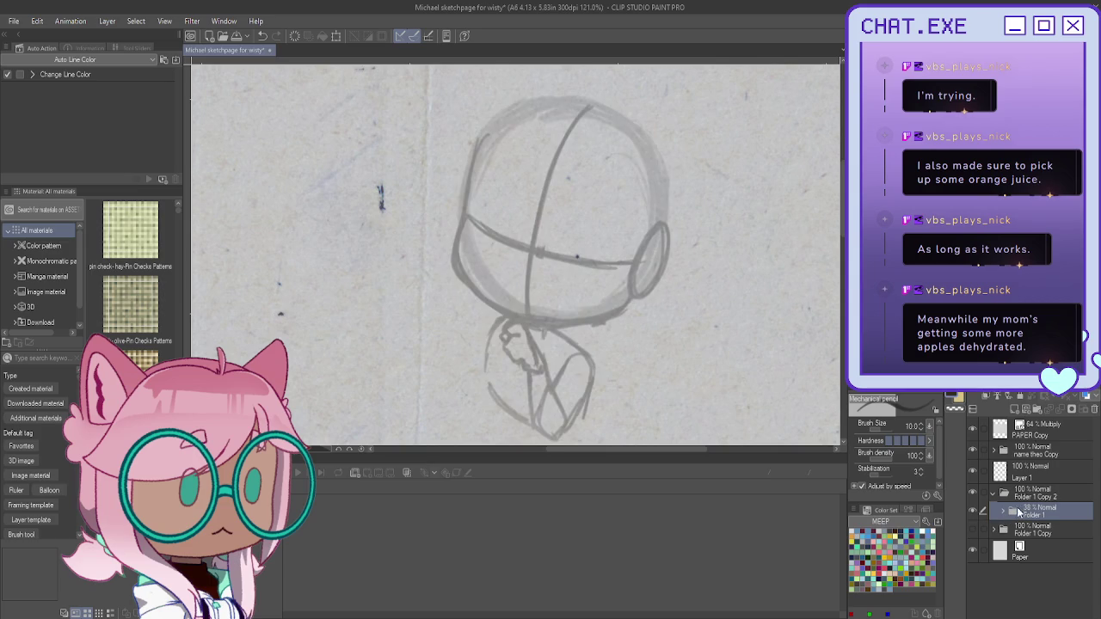
click(1015, 411)
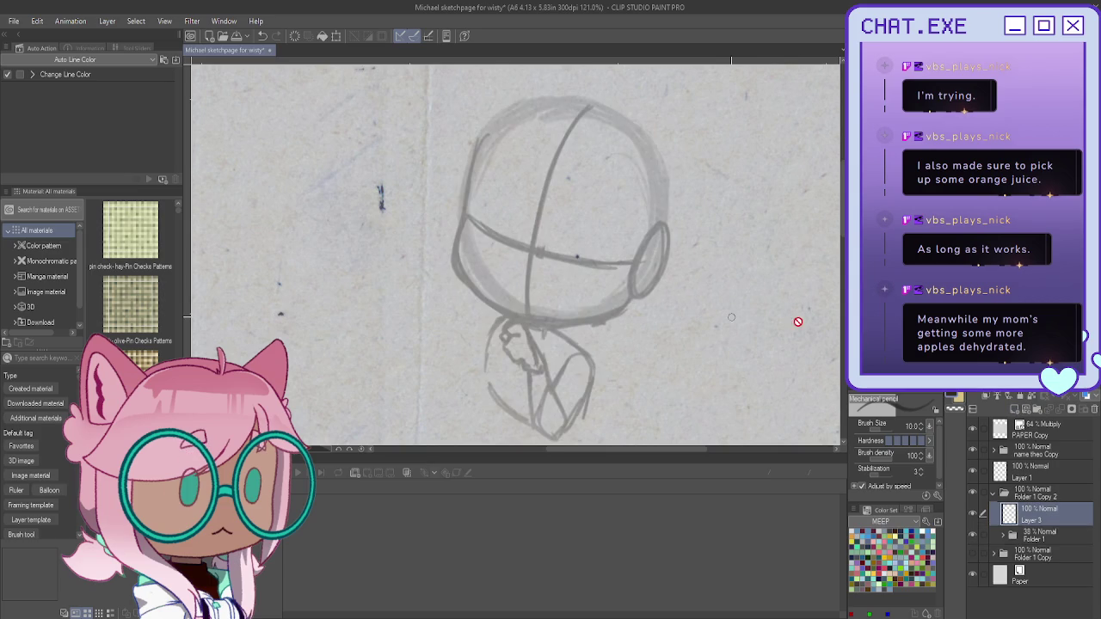
key(ctrl+z)
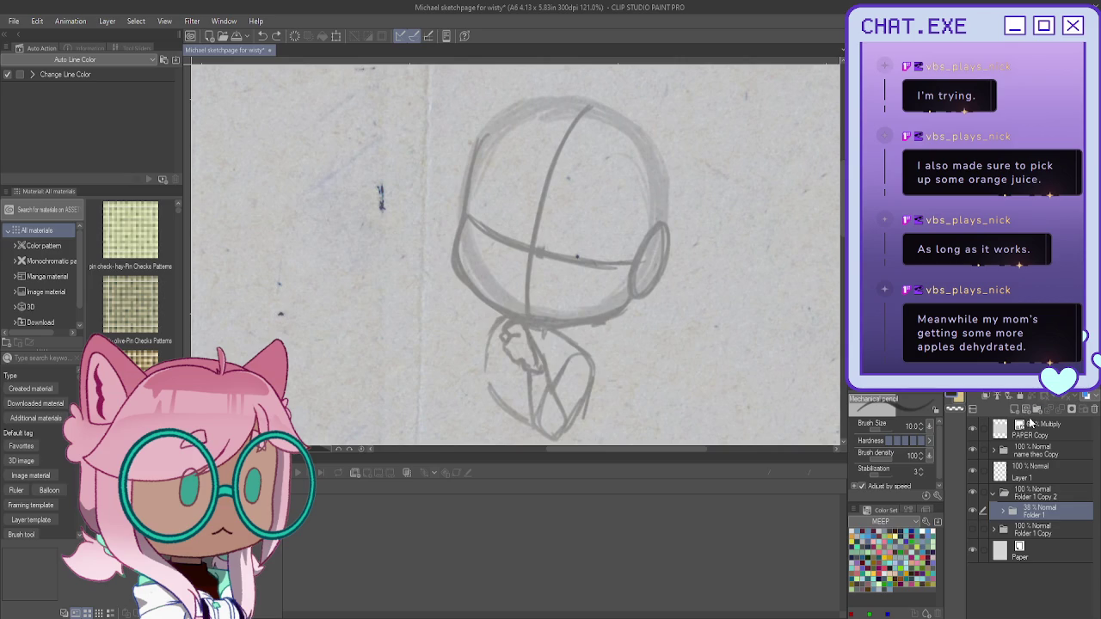
click(1023, 411)
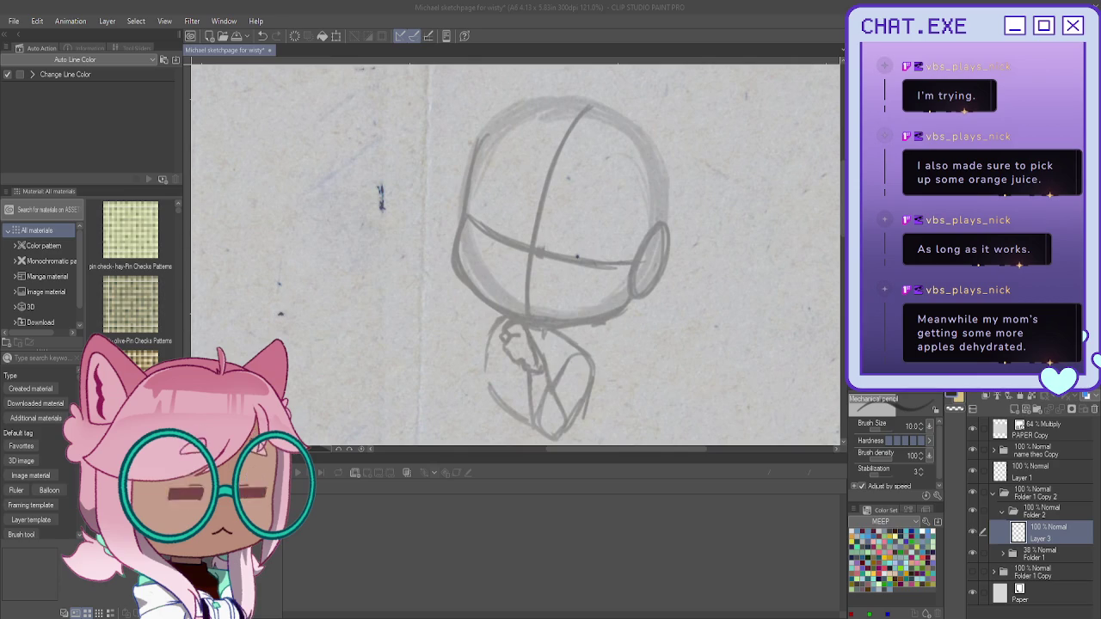
scroll(602, 191, up, 1)
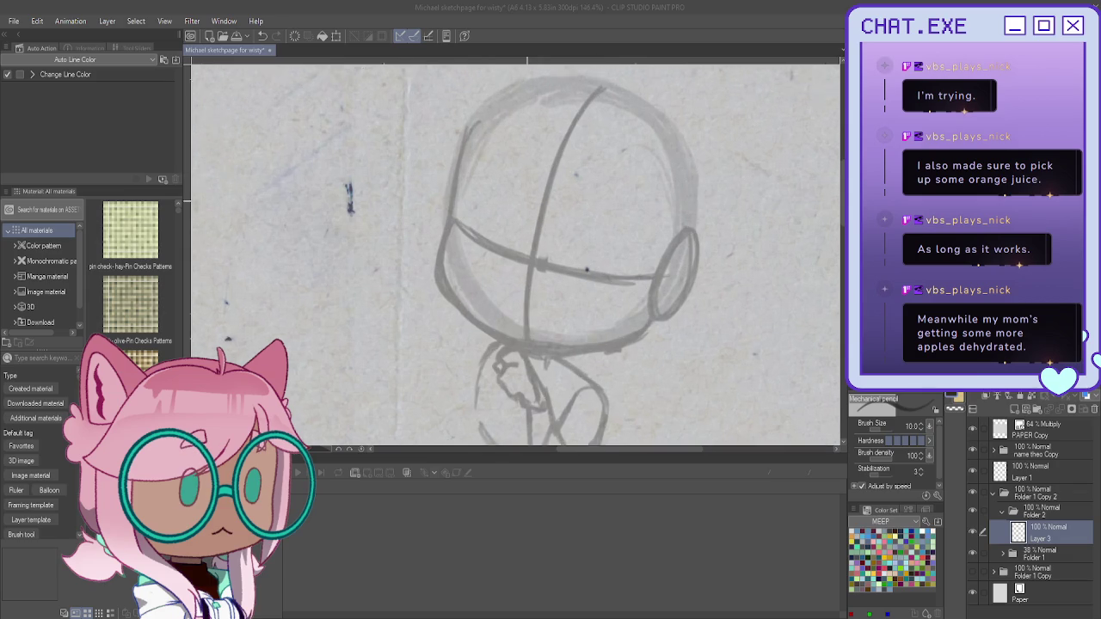
Step: Draw the left eye's upper lid, lashes, brow and pupil
scroll(602, 191, up, 1)
scroll(602, 191, up, 1)
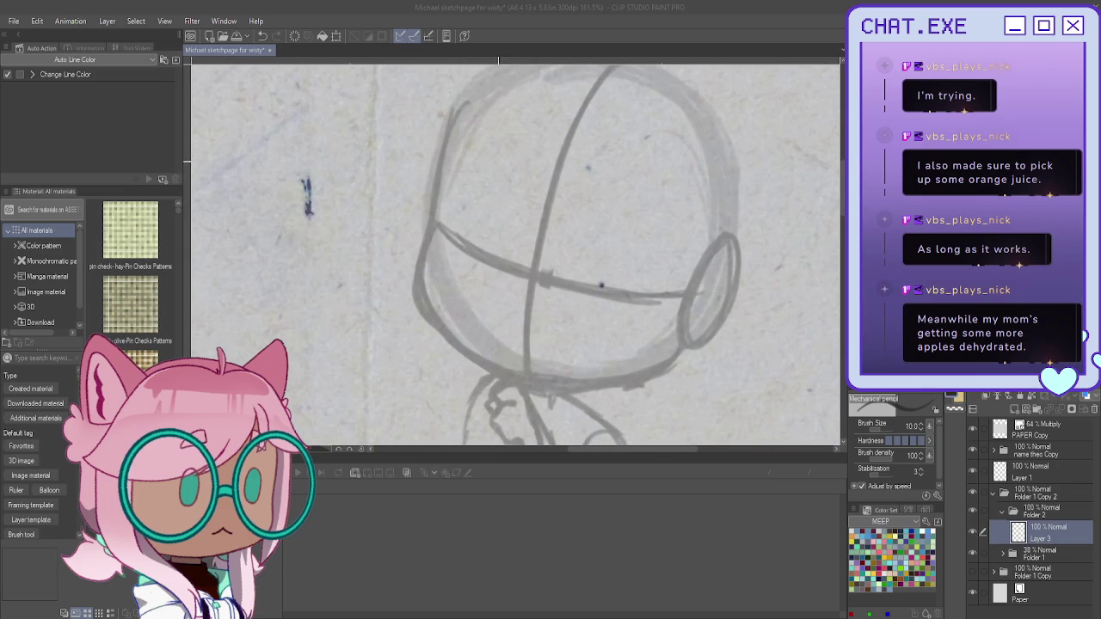
scroll(504, 232, up, 1)
scroll(503, 232, up, 1)
mouse_move(505, 250)
mouse_down()
mouse_move(429, 213)
mouse_move(525, 251)
mouse_move(478, 294)
mouse_move(508, 292)
mouse_up()
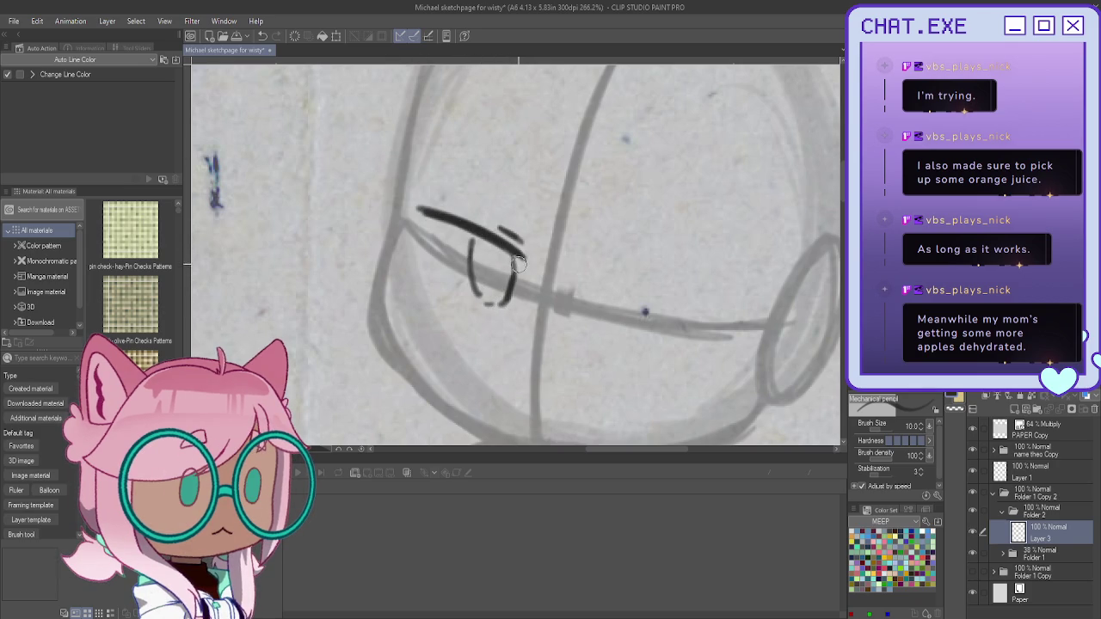
drag(422, 211, 497, 247)
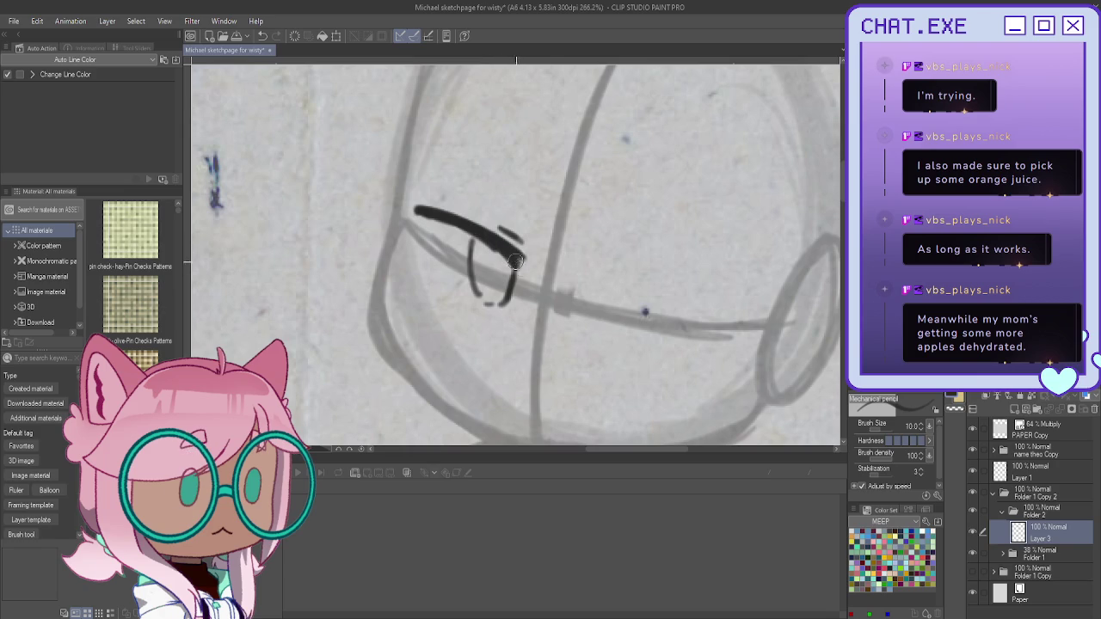
mouse_move(461, 167)
mouse_down()
mouse_move(516, 196)
mouse_move(530, 221)
mouse_up()
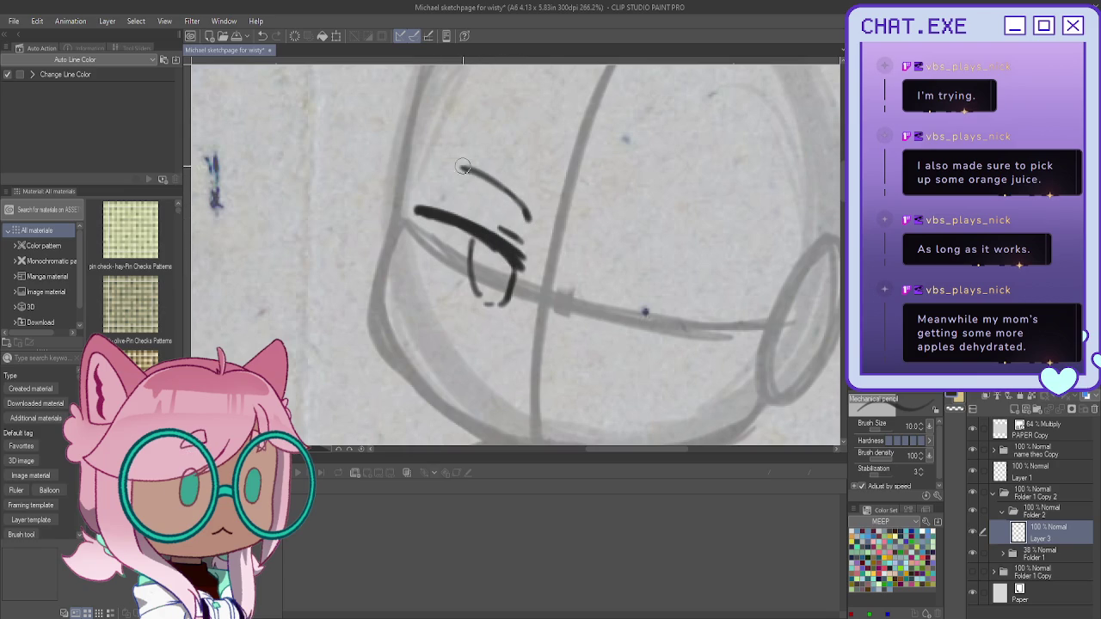
mouse_move(469, 130)
mouse_down()
mouse_move(538, 172)
mouse_move(442, 127)
mouse_up()
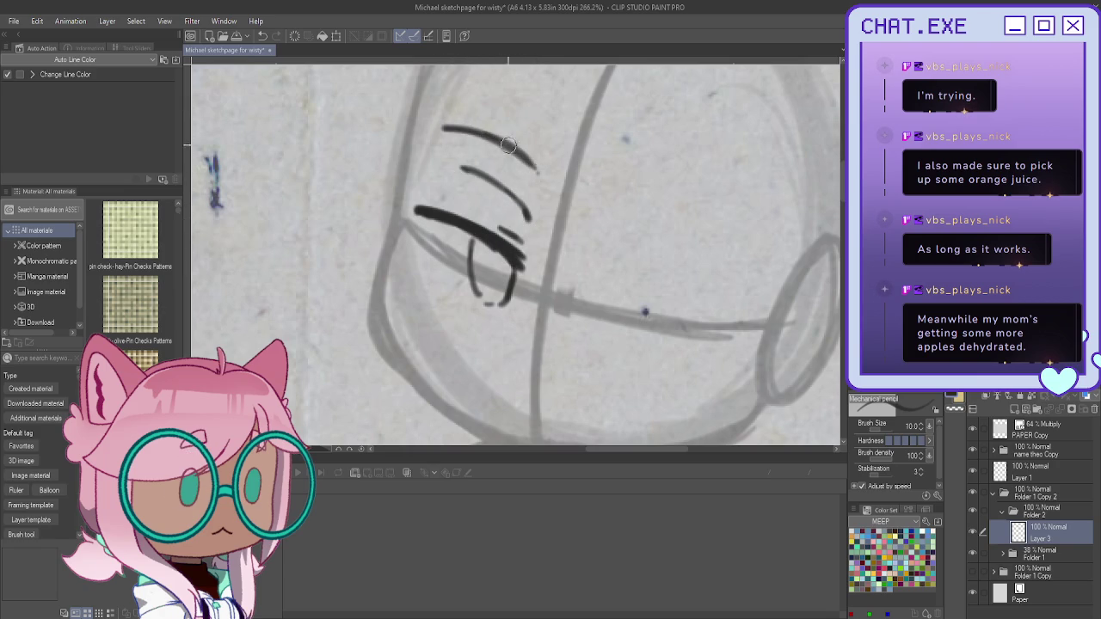
mouse_move(471, 234)
mouse_down()
mouse_move(476, 298)
mouse_move(508, 297)
mouse_move(494, 303)
mouse_up()
mouse_move(483, 243)
mouse_down()
mouse_move(478, 263)
mouse_move(498, 289)
mouse_move(504, 263)
mouse_up()
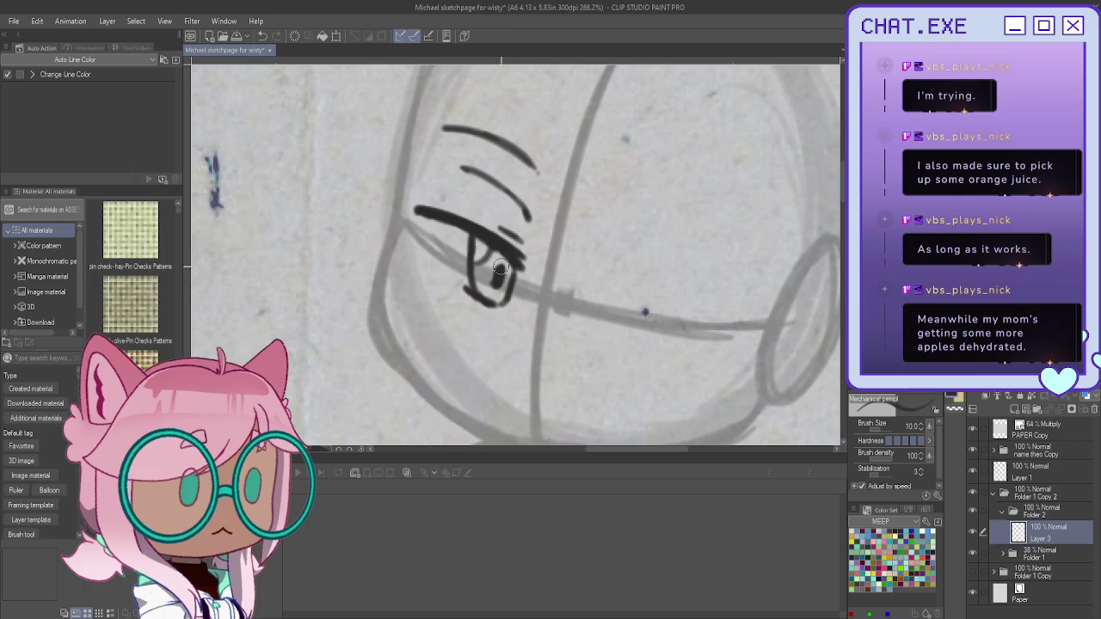
drag(438, 287, 493, 298)
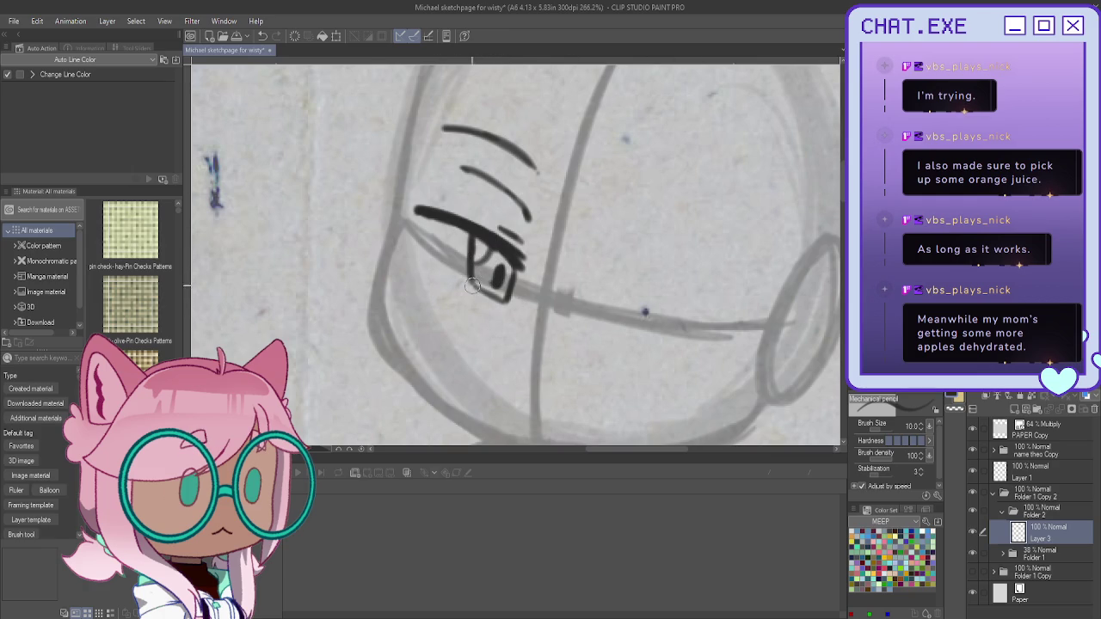
Step: Close the bottom of the left eye and undo stray marks beneath it
scroll(344, 209, down, 3)
scroll(452, 301, up, 2)
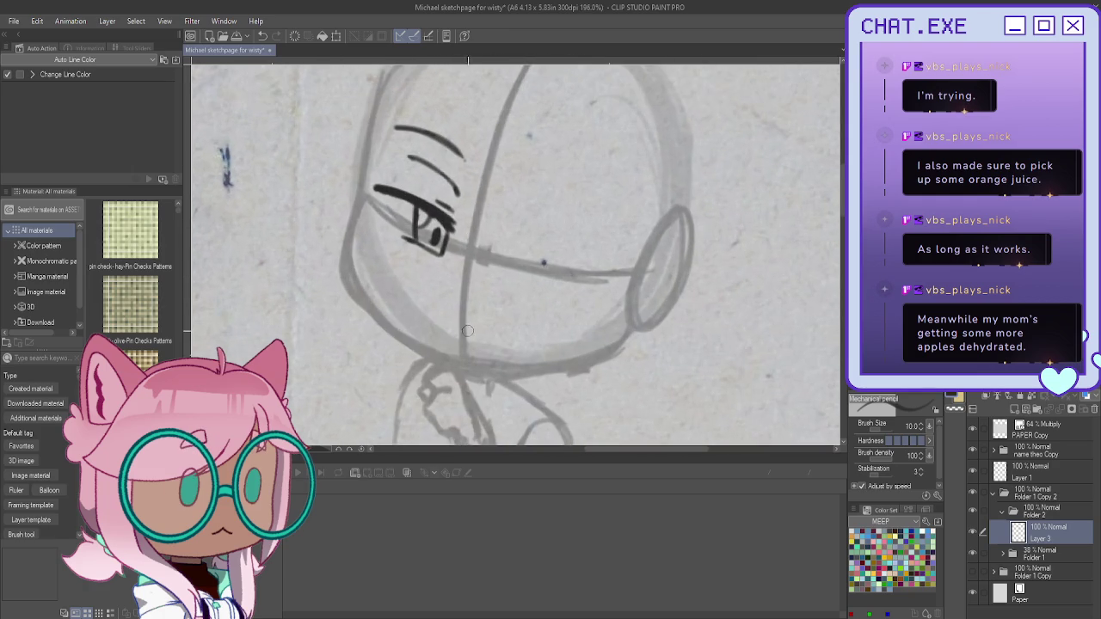
scroll(434, 267, up, 1)
drag(423, 239, 383, 220)
mouse_move(467, 323)
mouse_down()
mouse_move(450, 316)
mouse_move(488, 326)
mouse_up()
click(427, 305)
key(ctrl+z)
key(ctrl+z)
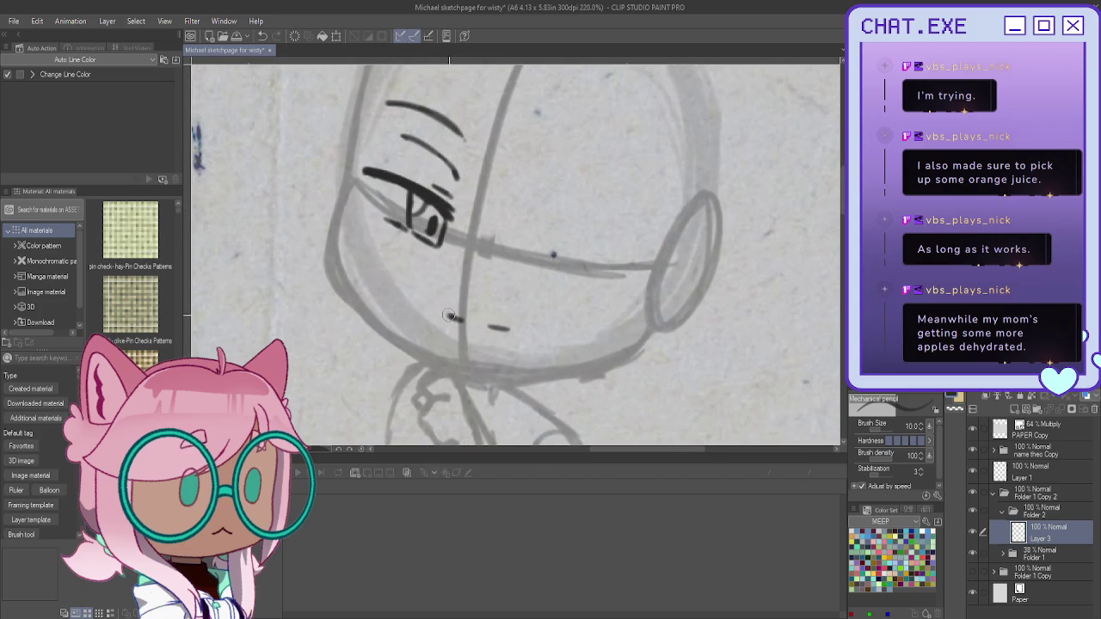
key(ctrl+z)
Step: Draw the right eye line, erase rough lid and brow strokes, and redraw both brows
mouse_move(519, 231)
mouse_down()
mouse_move(610, 252)
mouse_move(508, 232)
mouse_move(612, 255)
mouse_move(520, 221)
mouse_up()
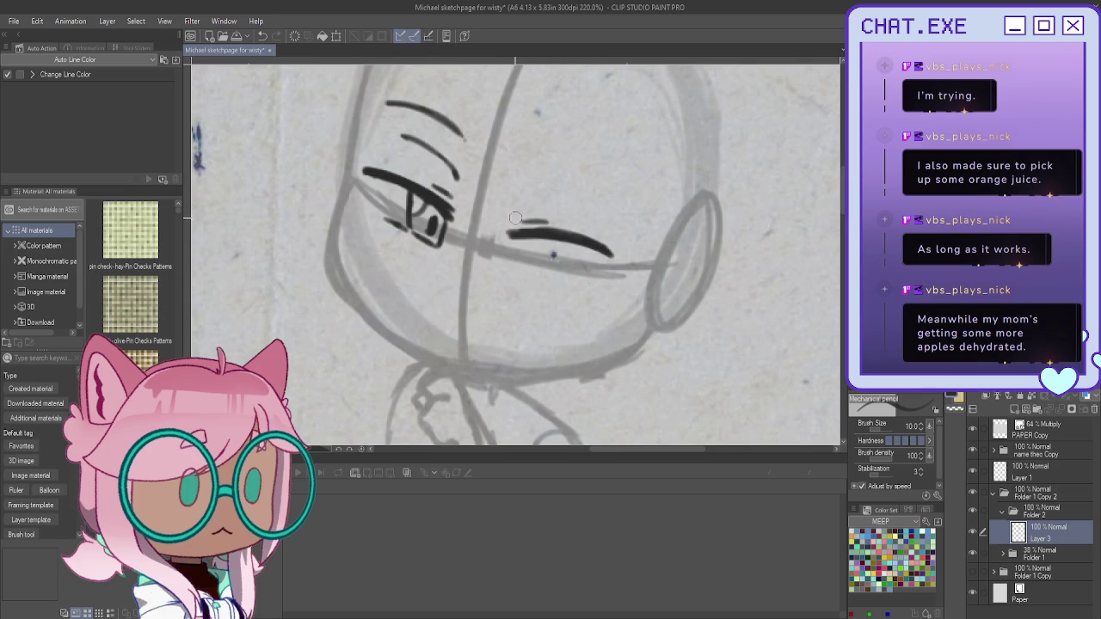
mouse_move(612, 206)
mouse_down()
mouse_move(542, 191)
mouse_move(524, 205)
mouse_up()
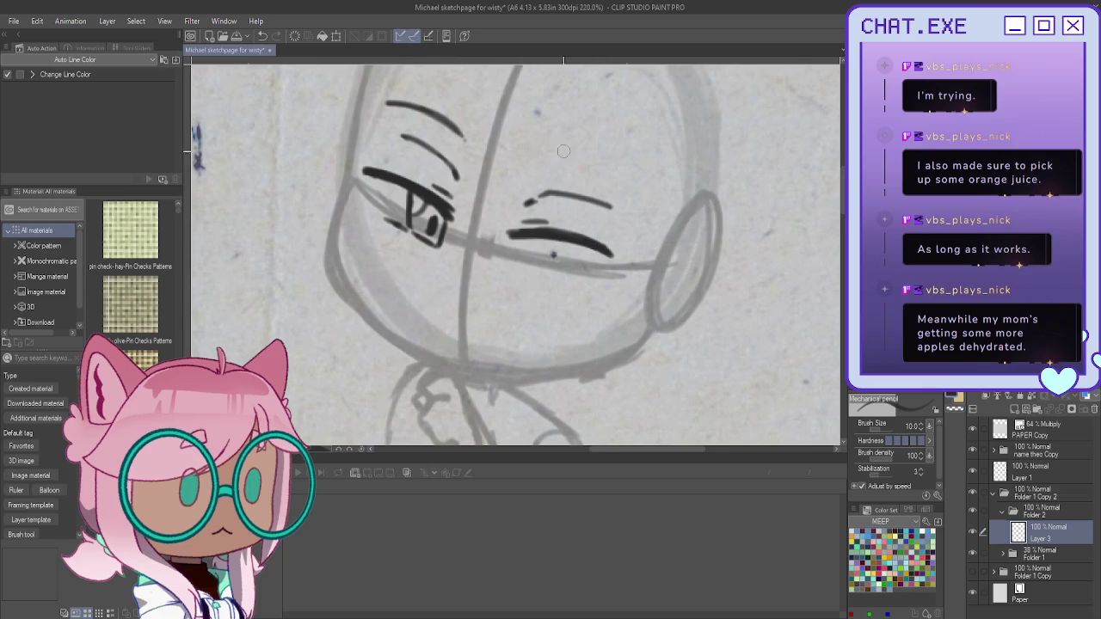
drag(607, 203, 523, 203)
drag(400, 138, 456, 176)
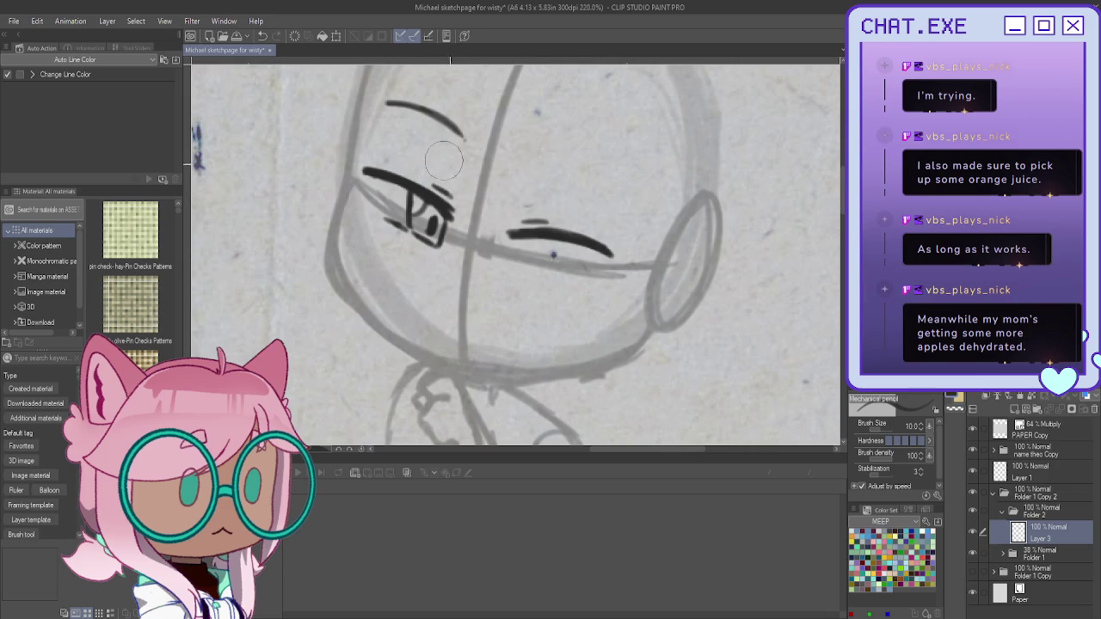
drag(387, 103, 465, 136)
drag(619, 204, 521, 170)
mouse_move(621, 205)
mouse_down()
mouse_move(524, 168)
mouse_move(628, 204)
mouse_up()
drag(458, 147, 370, 129)
drag(419, 164, 456, 182)
drag(568, 201, 524, 199)
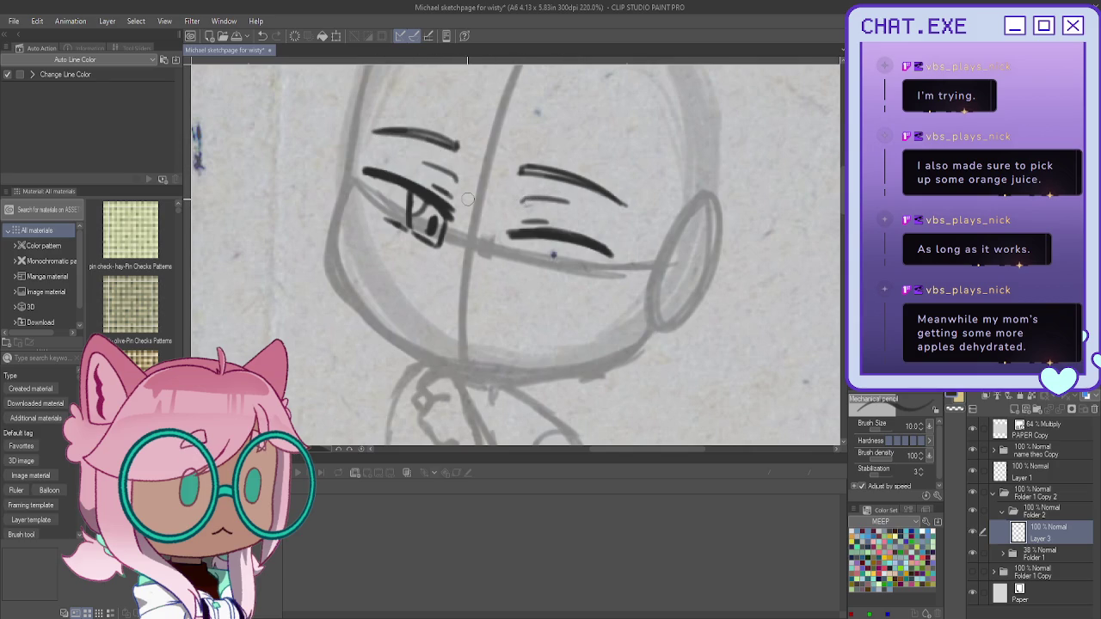
Step: Add the right eye's lower lashes, iris and pupil, then lasso-select the eye
scroll(560, 264, up, 1)
drag(545, 276, 586, 277)
mouse_move(516, 213)
mouse_down()
mouse_move(547, 211)
mouse_move(560, 277)
mouse_up()
mouse_move(571, 236)
mouse_down()
mouse_move(555, 250)
mouse_move(606, 270)
mouse_move(559, 273)
mouse_move(569, 273)
mouse_up()
key(ctrl+z)
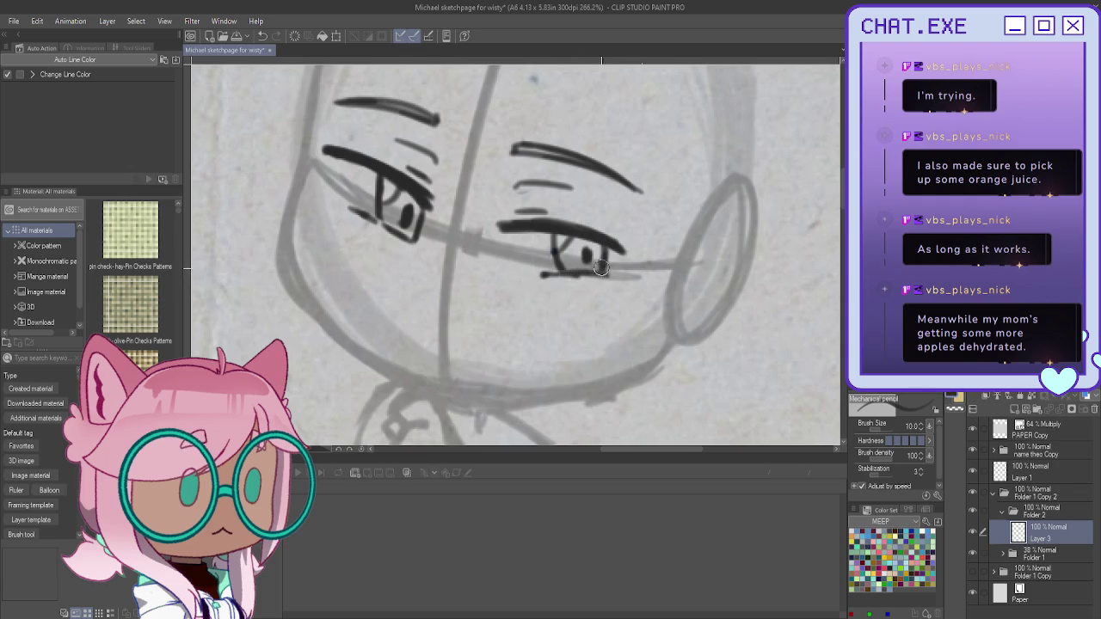
drag(466, 344, 473, 348)
scroll(444, 331, down, 2)
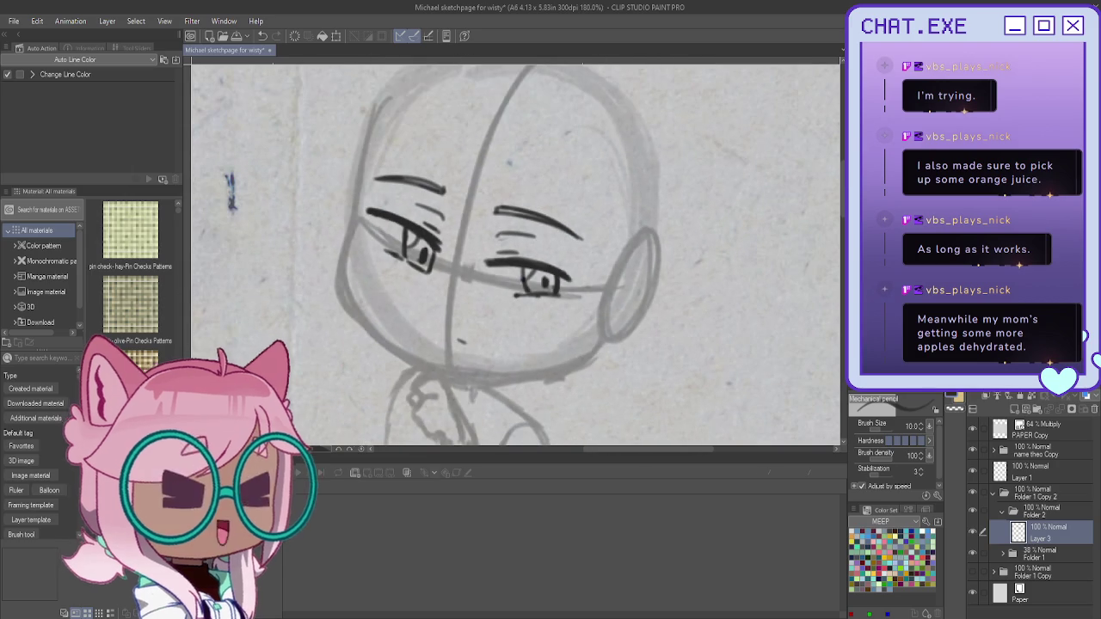
key(m)
drag(509, 172, 469, 241)
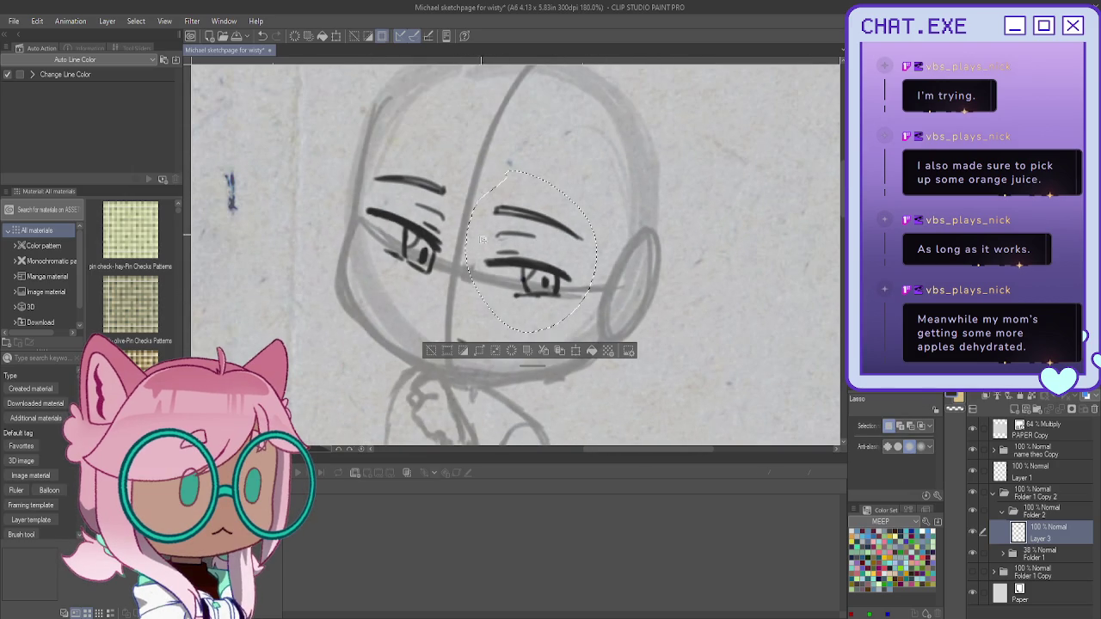
Step: Rotate and shift the selected right eye slightly with Free Transform, then deselect
key(ctrl+t)
drag(542, 275, 533, 309)
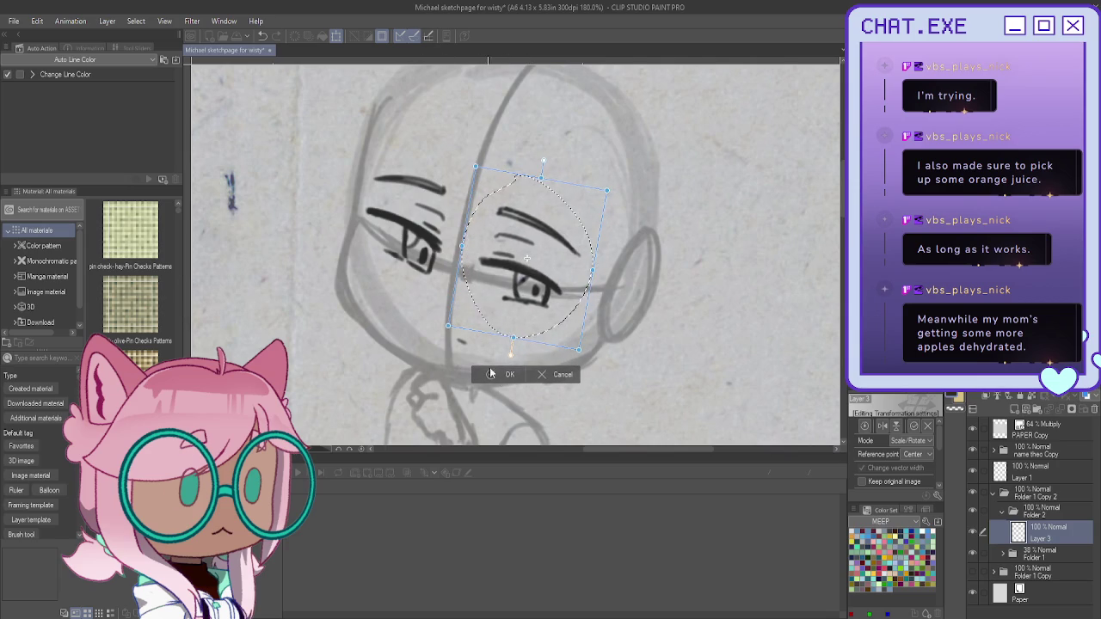
key(Return)
click(437, 357)
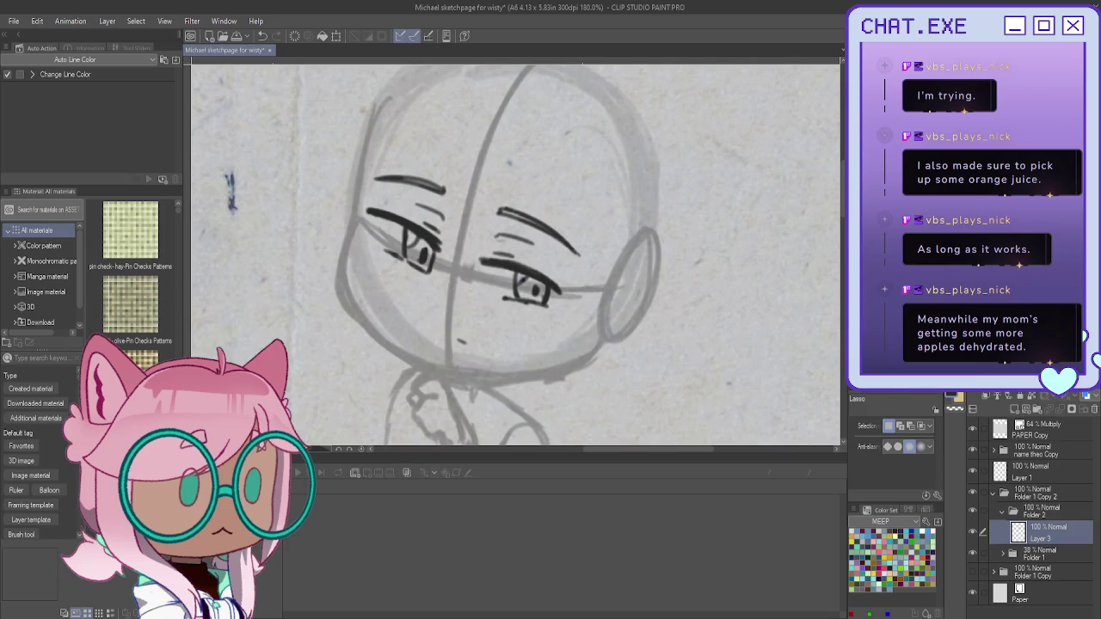
Step: Draw two short mouth dashes and the dark left cheek contour with the Mechanical pencil
key(p)
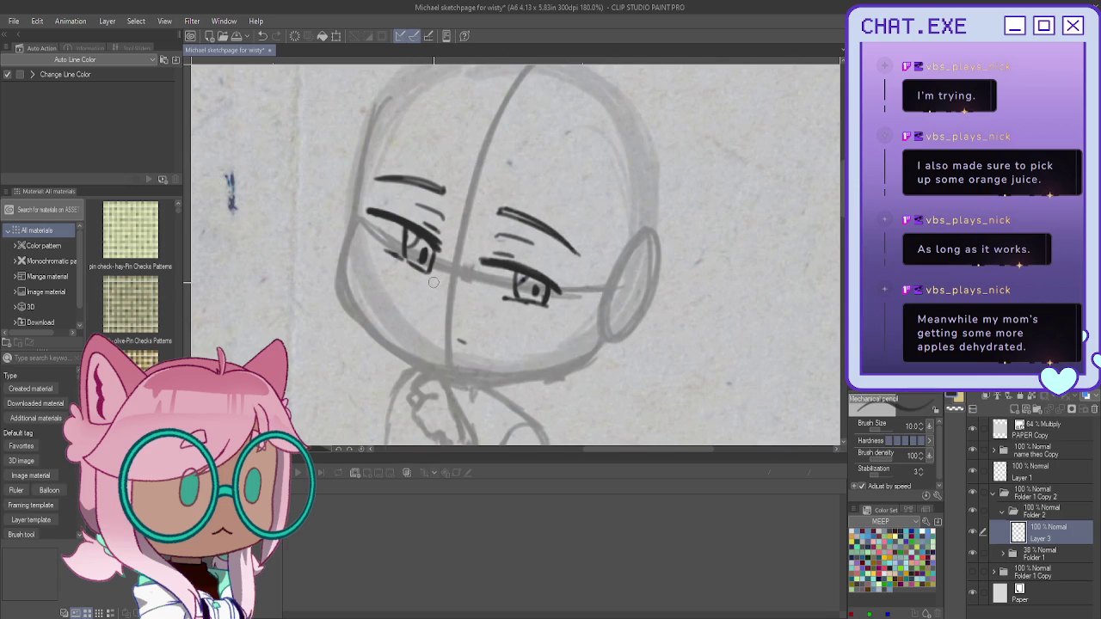
scroll(465, 331, up, 1)
scroll(477, 337, up, 1)
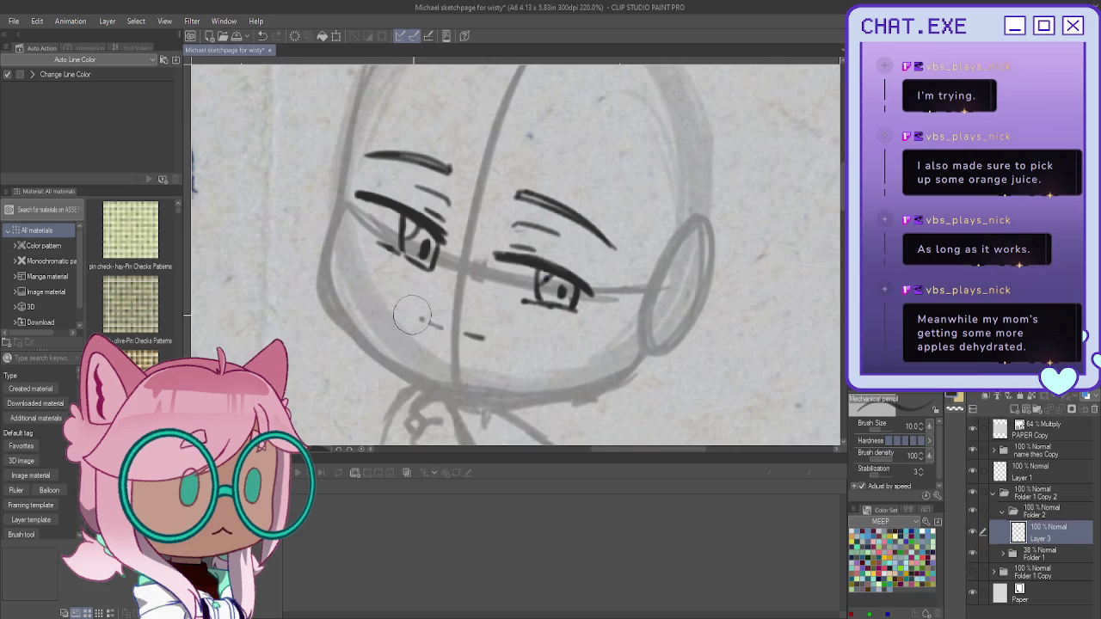
mouse_move(491, 345)
mouse_down()
mouse_move(436, 334)
mouse_move(494, 345)
mouse_up()
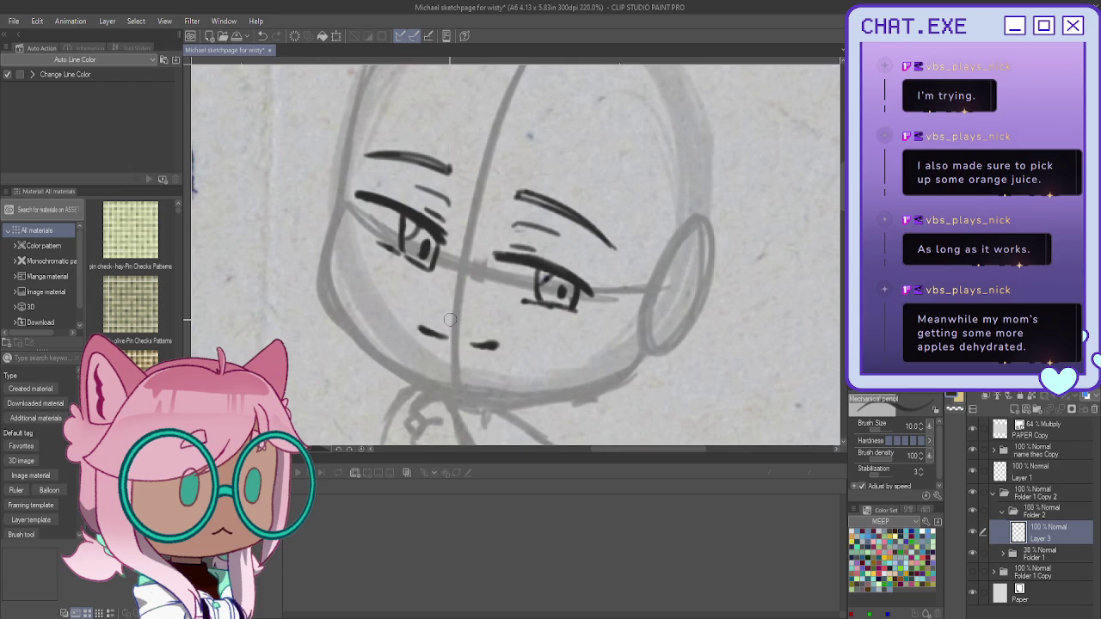
drag(341, 215, 354, 340)
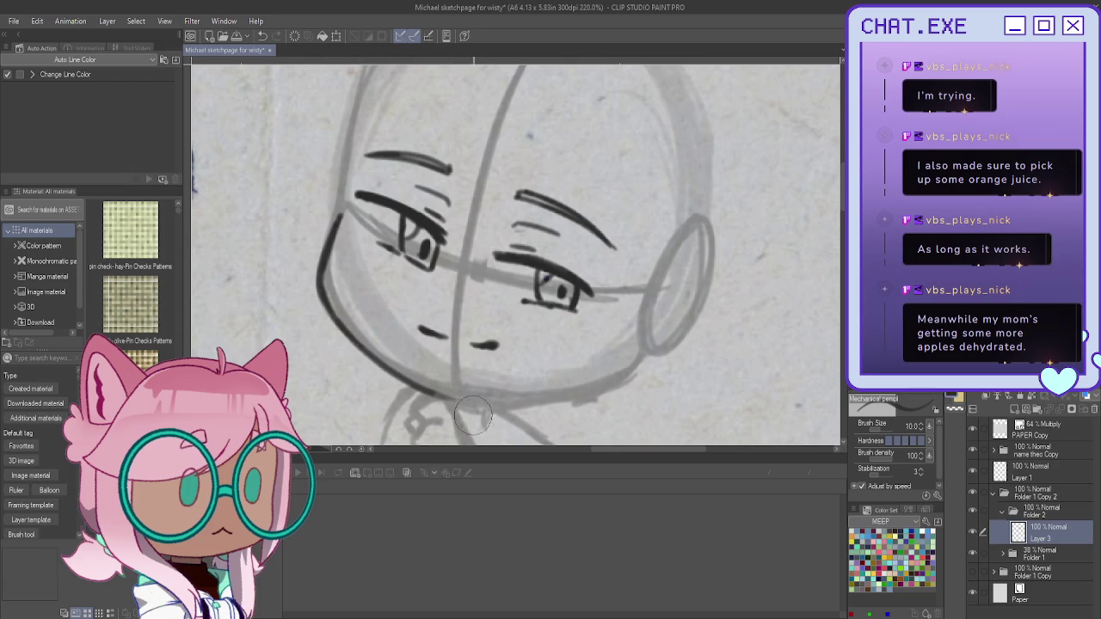
scroll(403, 433, down, 3)
scroll(403, 432, up, 3)
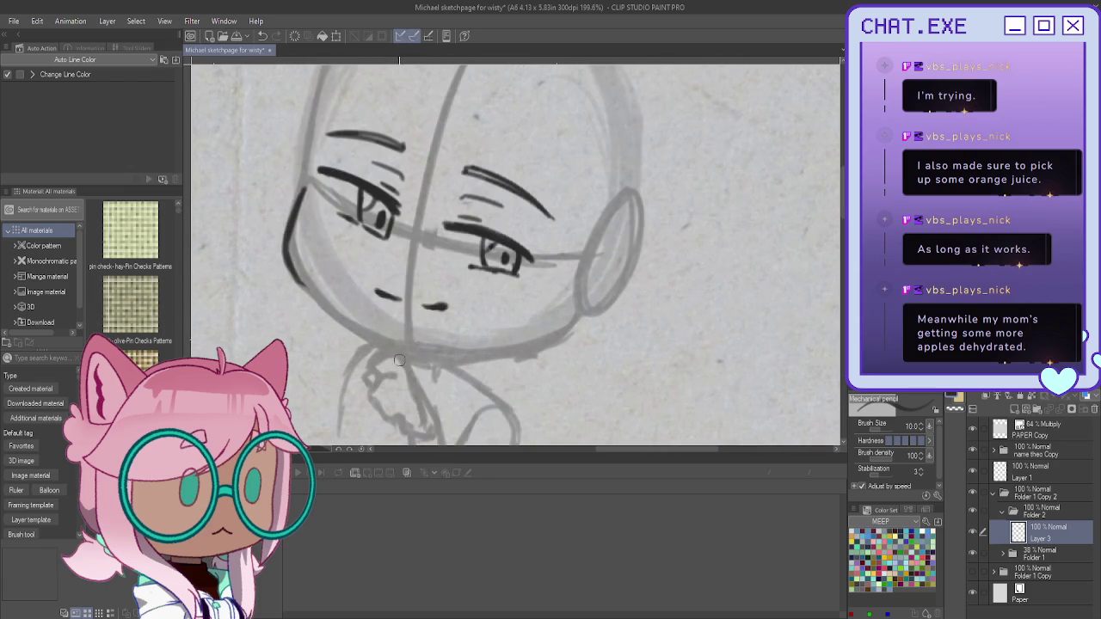
Step: Ink the small fist resting beneath the chin on Layer 3
mouse_move(399, 354)
mouse_down()
mouse_move(373, 361)
mouse_move(389, 380)
mouse_move(394, 370)
mouse_move(377, 386)
mouse_move(368, 373)
mouse_move(368, 389)
mouse_move(389, 423)
mouse_move(416, 437)
mouse_up()
drag(402, 364, 437, 416)
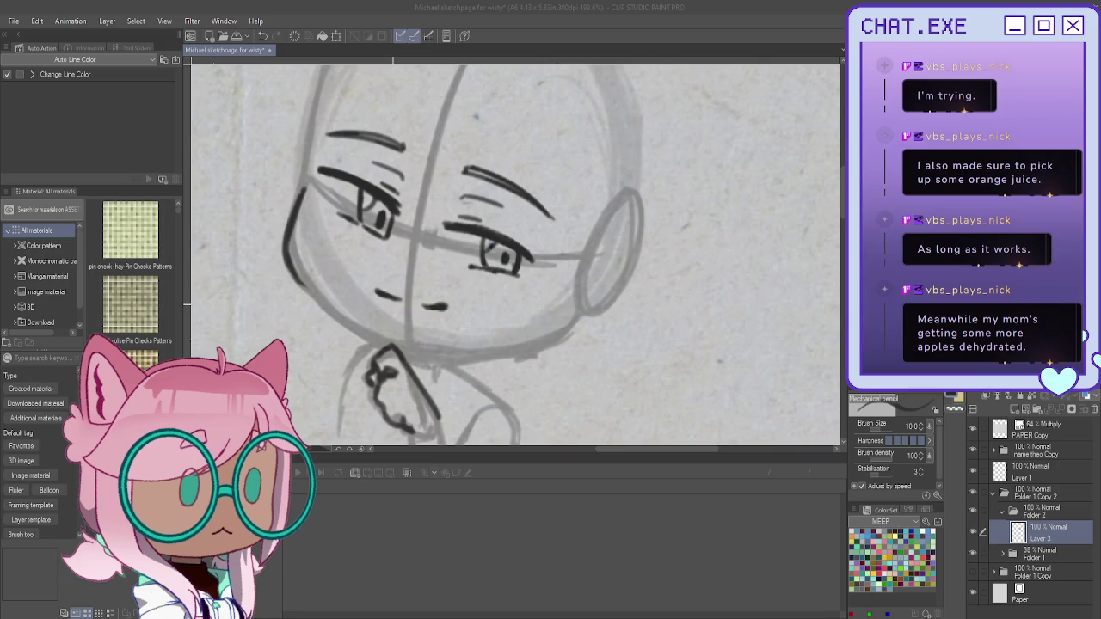
Step: Ink the hand's edge, fingers and base, plus the forearm below it
scroll(516, 258, down, 5)
scroll(516, 258, up, 4)
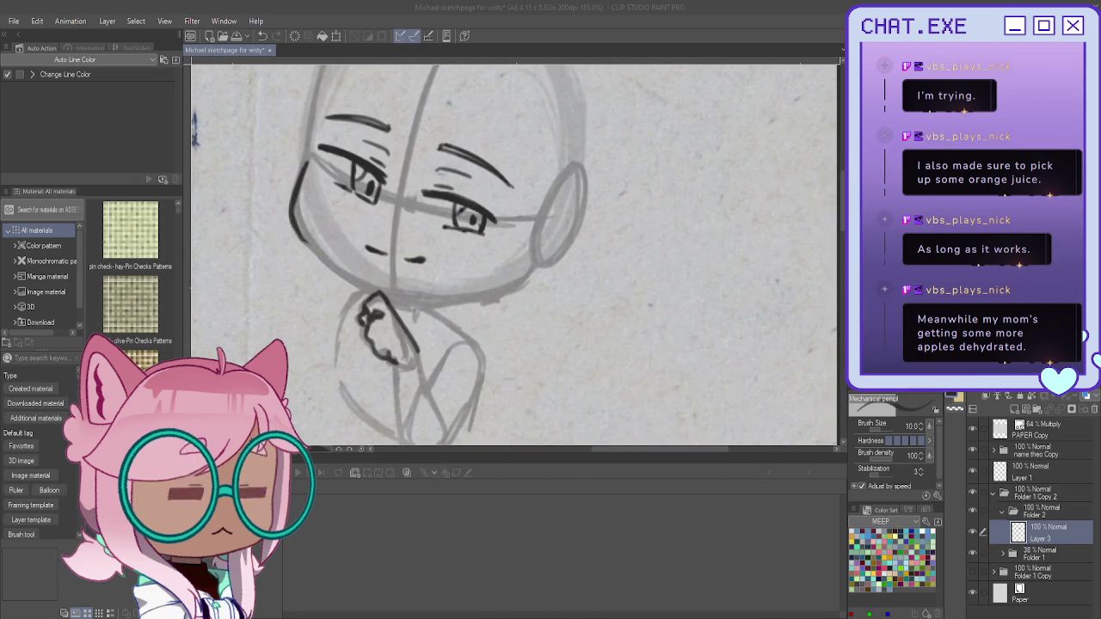
scroll(516, 258, down, 1)
scroll(516, 258, left, 3)
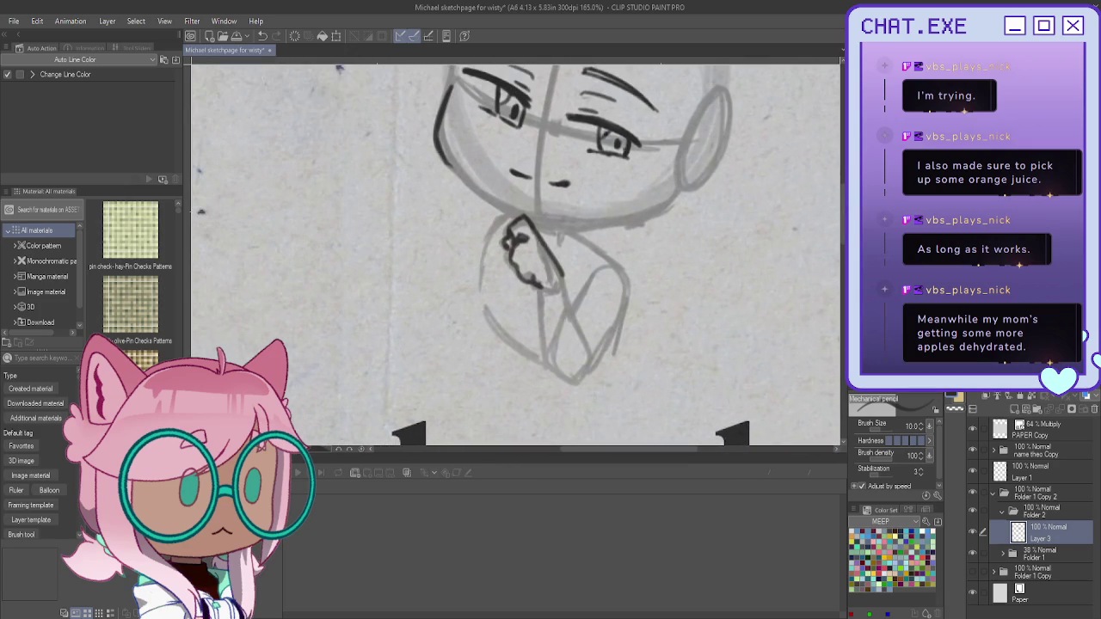
scroll(534, 343, up, 1)
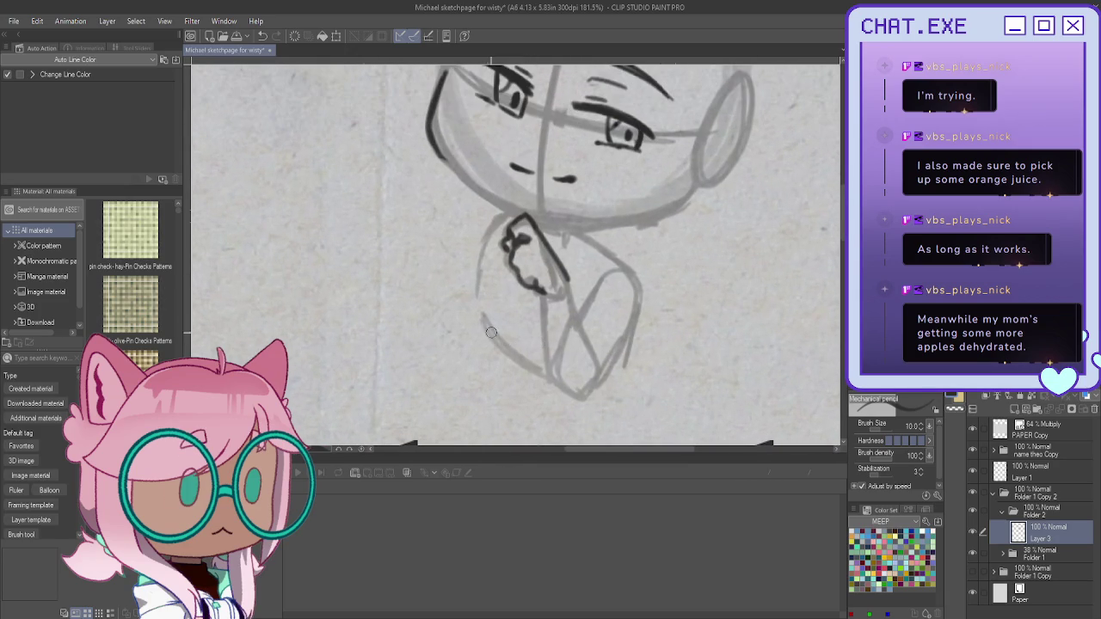
mouse_move(569, 272)
mouse_down()
mouse_move(564, 293)
mouse_move(545, 294)
mouse_move(542, 322)
mouse_move(571, 322)
mouse_up()
mouse_move(570, 284)
mouse_down()
mouse_move(552, 323)
mouse_move(546, 307)
mouse_move(542, 336)
mouse_move(561, 325)
mouse_move(603, 375)
mouse_move(584, 393)
mouse_up()
mouse_move(609, 334)
mouse_down()
mouse_move(608, 345)
mouse_move(528, 359)
mouse_up()
mouse_move(544, 312)
mouse_down()
mouse_move(519, 359)
mouse_move(531, 386)
mouse_move(590, 411)
mouse_up()
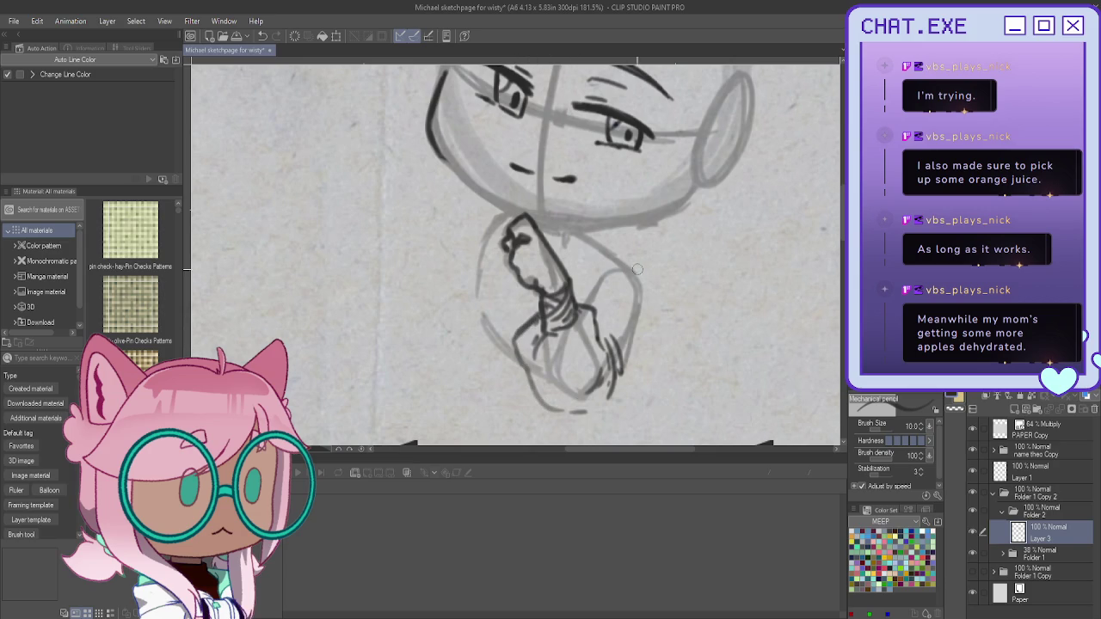
Step: Hatch the shoulder, sleeve and torso, and ink the jawline and collar
drag(597, 234, 638, 280)
mouse_move(566, 236)
mouse_down()
mouse_move(590, 286)
mouse_move(582, 289)
mouse_move(615, 262)
mouse_move(636, 279)
mouse_up()
drag(596, 247, 620, 282)
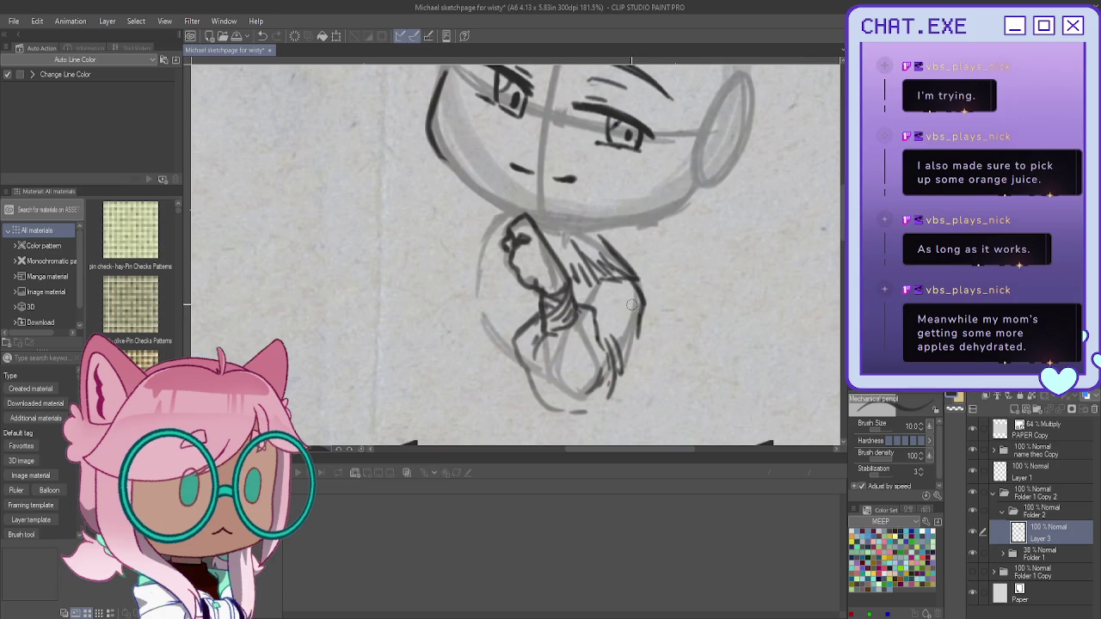
mouse_move(618, 286)
mouse_down()
mouse_move(581, 312)
mouse_move(582, 301)
mouse_move(629, 354)
mouse_move(595, 422)
mouse_move(576, 426)
mouse_move(526, 367)
mouse_up()
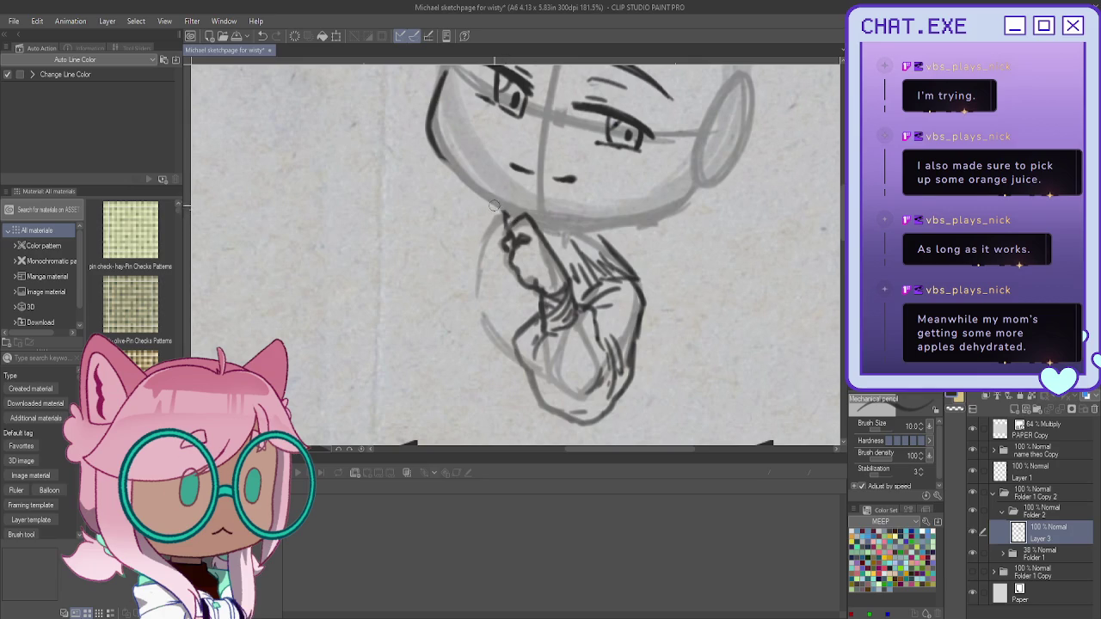
mouse_move(436, 146)
mouse_down()
mouse_move(509, 209)
mouse_move(495, 241)
mouse_up()
mouse_move(592, 235)
mouse_down()
mouse_move(568, 253)
mouse_move(595, 272)
mouse_move(588, 279)
mouse_up()
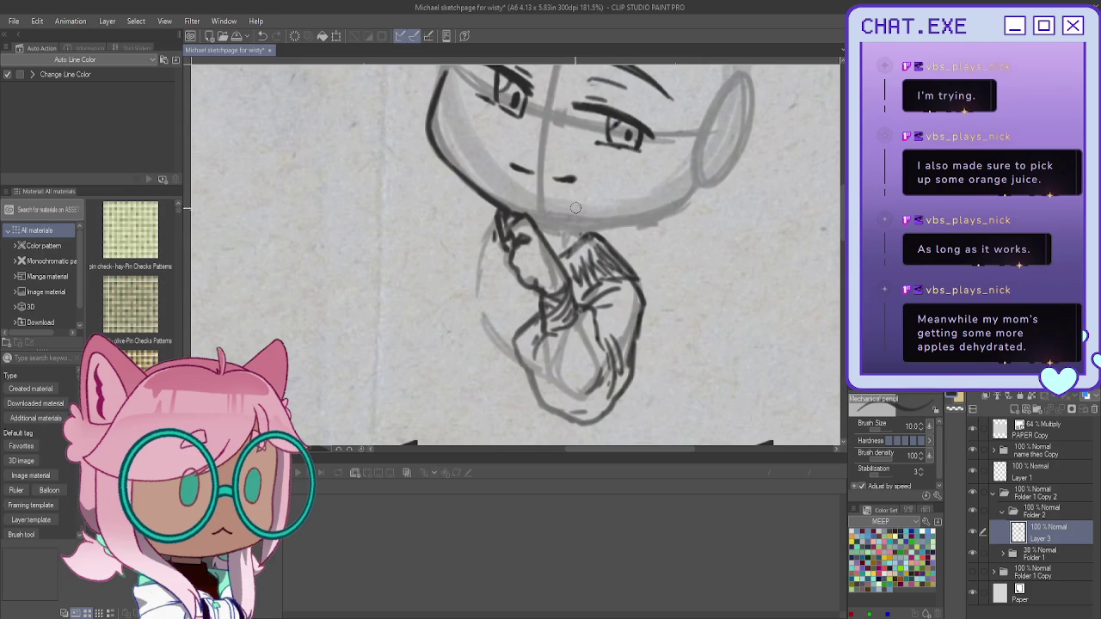
mouse_move(605, 281)
mouse_down()
mouse_move(577, 299)
mouse_move(596, 289)
mouse_up()
drag(529, 221, 538, 227)
Step: Darken the jaw bottom and ink the left neck line, undoing misplaced strokes
mouse_move(649, 220)
mouse_down()
mouse_move(580, 229)
mouse_move(541, 213)
mouse_up()
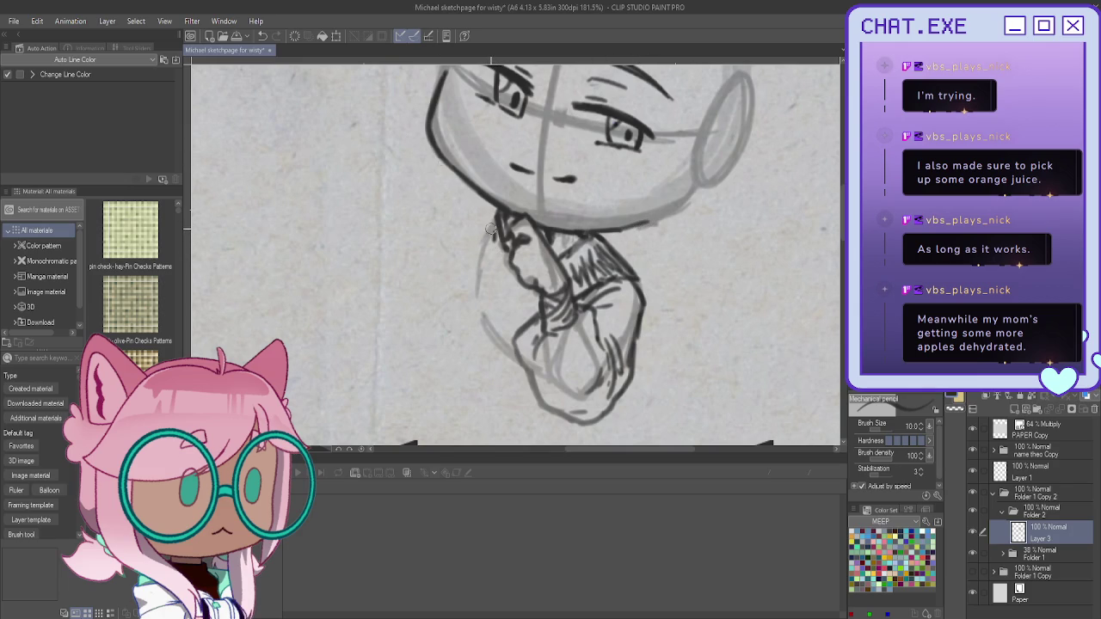
mouse_move(493, 214)
mouse_down()
mouse_move(470, 243)
mouse_move(476, 286)
mouse_up()
mouse_move(494, 249)
mouse_down()
mouse_move(474, 308)
mouse_move(486, 264)
mouse_up()
mouse_move(497, 222)
mouse_down()
mouse_move(507, 281)
mouse_move(495, 311)
mouse_move(519, 296)
mouse_move(492, 324)
mouse_move(515, 306)
mouse_move(501, 313)
mouse_up()
key(ctrl+z)
key(ctrl+z)
mouse_move(494, 210)
mouse_down()
mouse_move(507, 289)
mouse_move(495, 316)
mouse_up()
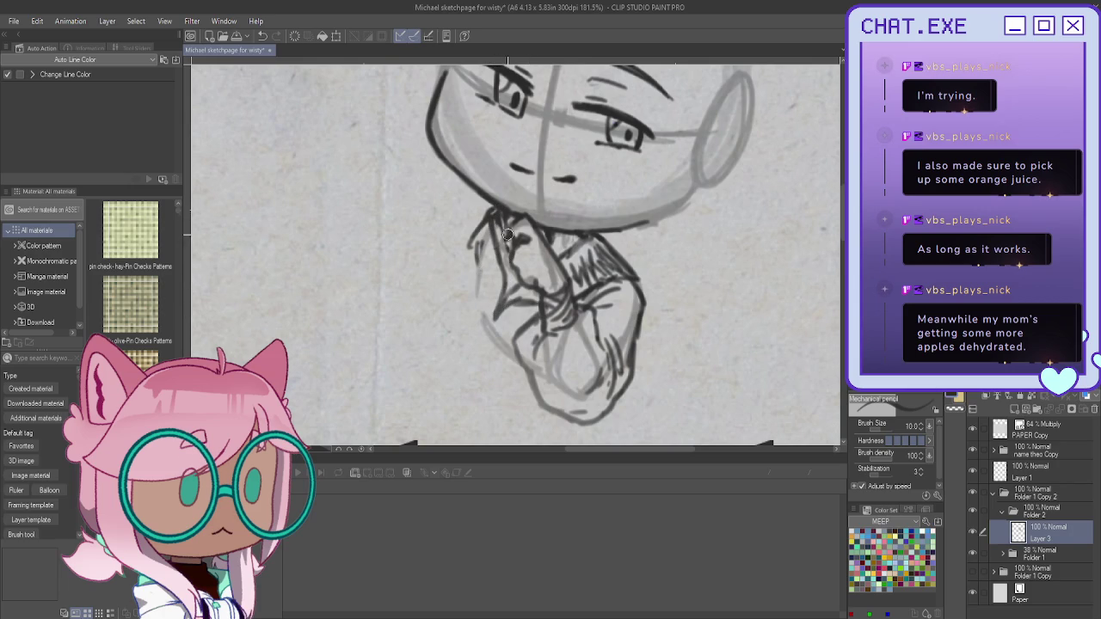
drag(507, 240, 511, 255)
key(ctrl+z)
key(ctrl+z)
key(ctrl+z)
key(ctrl+z)
Step: Redraw the left chest lines and ink the left arm and shoulder contours
drag(526, 279, 499, 335)
drag(528, 300, 497, 337)
drag(505, 270, 494, 347)
mouse_move(478, 282)
mouse_down()
mouse_move(466, 341)
mouse_move(491, 342)
mouse_up()
mouse_move(499, 267)
mouse_down()
mouse_move(486, 335)
mouse_move(475, 328)
mouse_up()
mouse_move(479, 230)
mouse_down()
mouse_move(454, 280)
mouse_move(468, 297)
mouse_up()
mouse_move(477, 258)
mouse_down()
mouse_move(448, 313)
mouse_move(522, 365)
mouse_up()
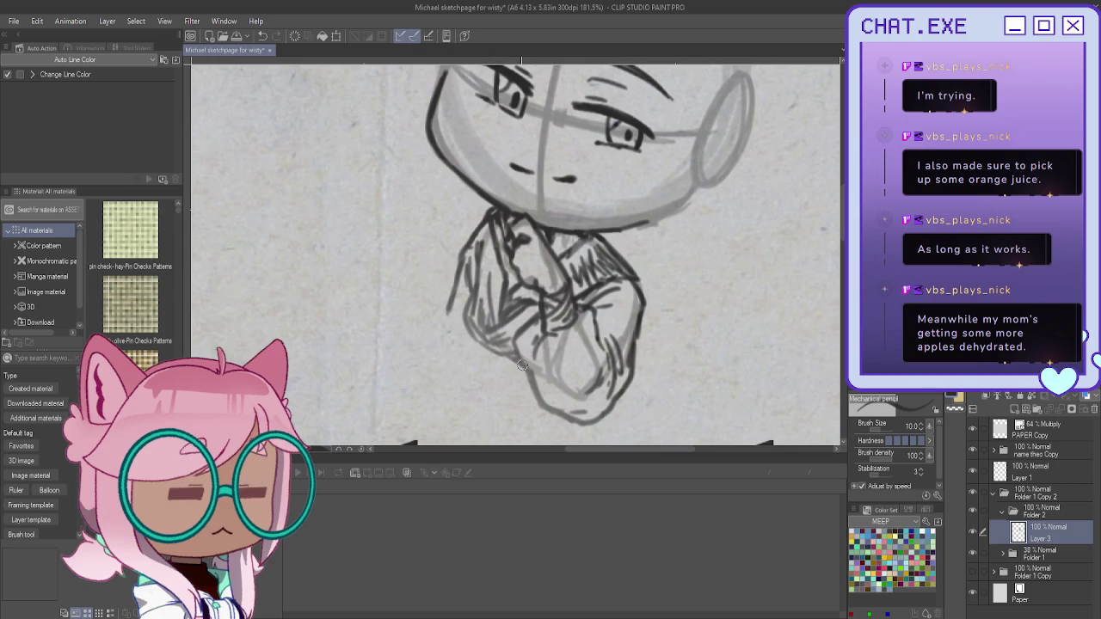
Step: Centre the chibi figure and add a new empty layer above Layer 3
scroll(522, 366, down, 3)
scroll(453, 216, down, 2)
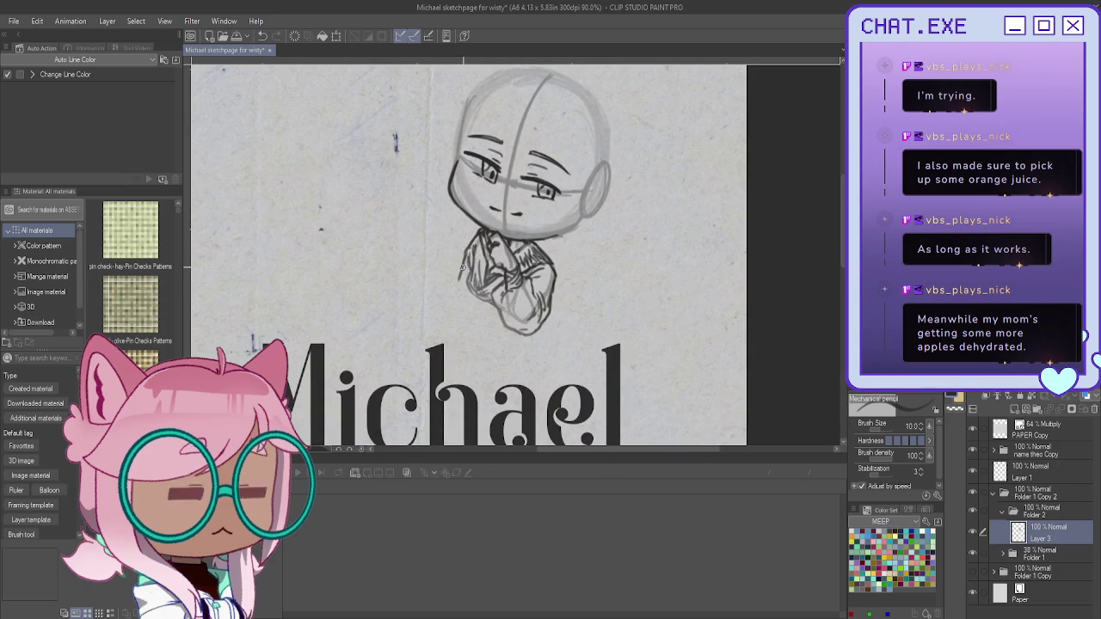
drag(482, 258, 539, 368)
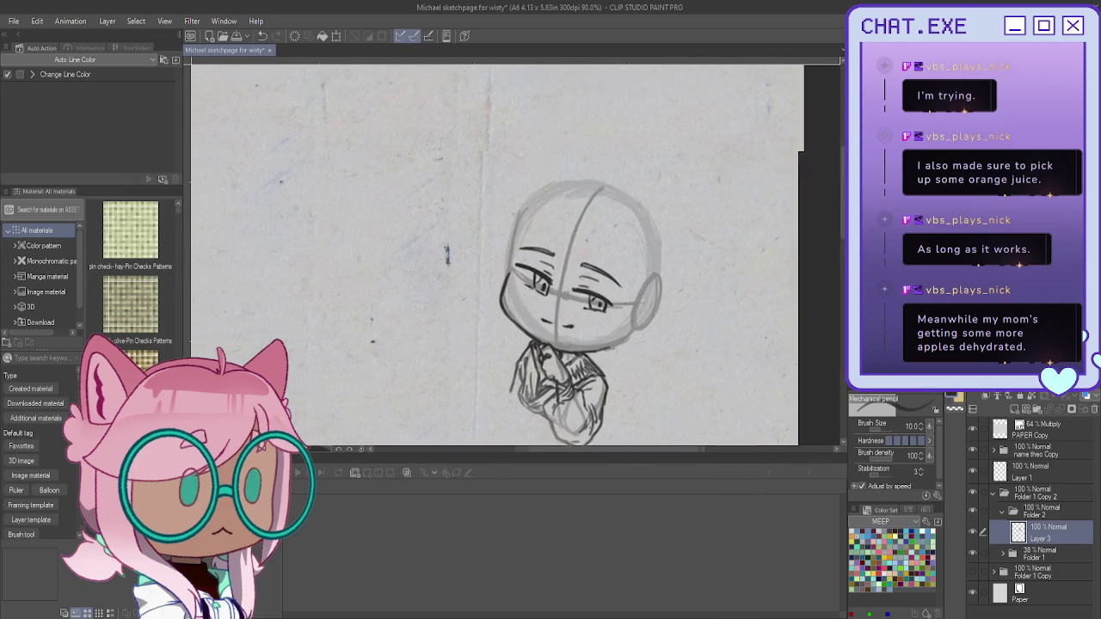
click(1013, 409)
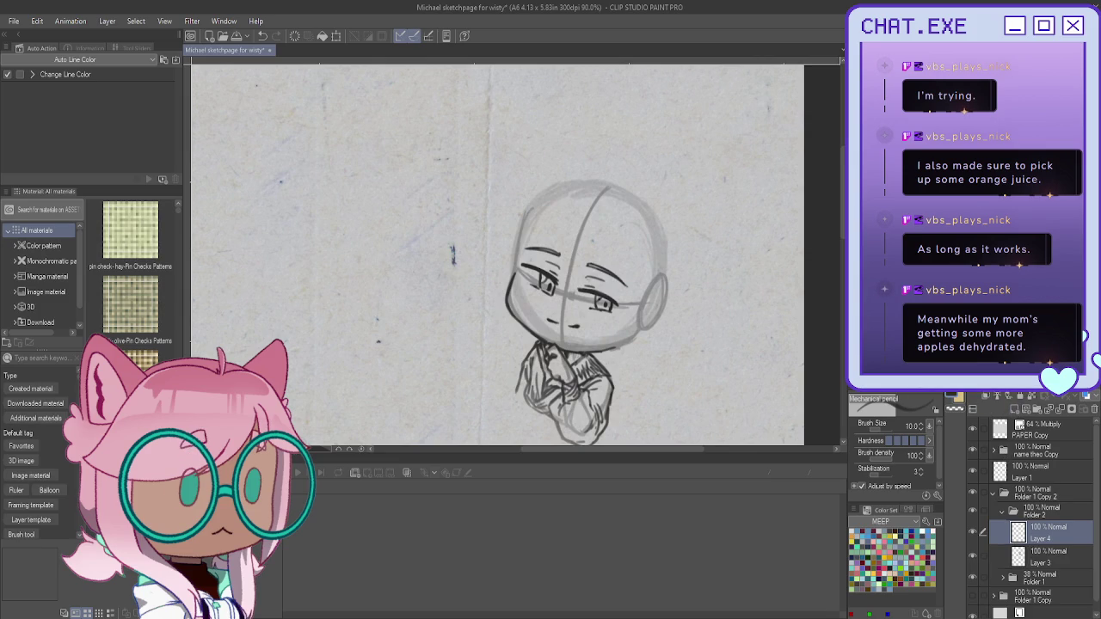
Step: Sketch light curved pencil strokes over the top of the chibi's head
scroll(537, 421, up, 2)
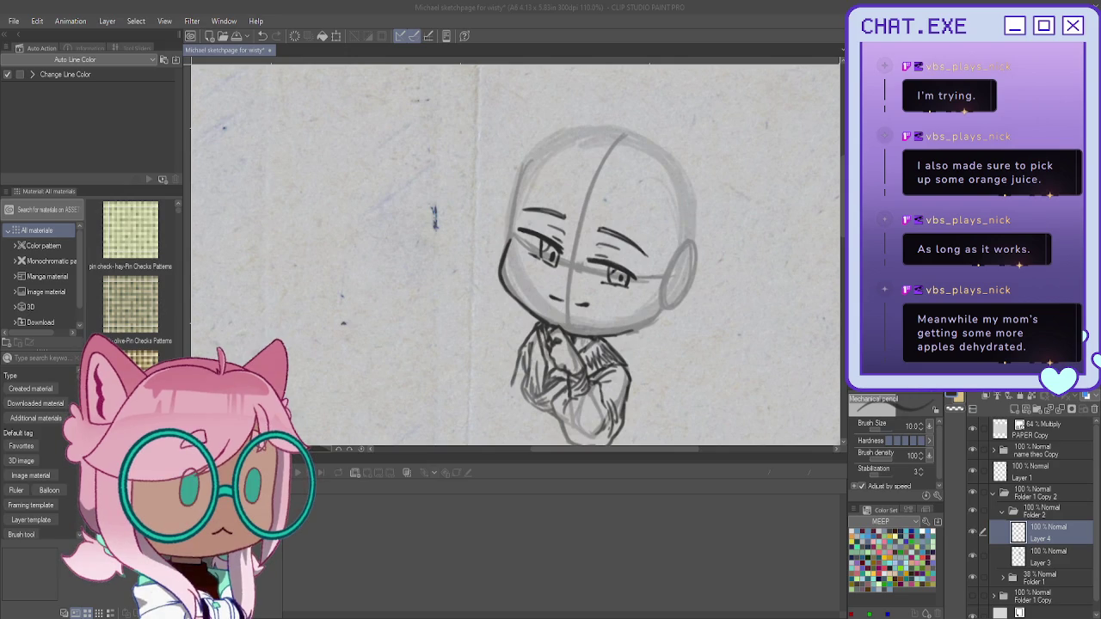
drag(559, 206, 613, 331)
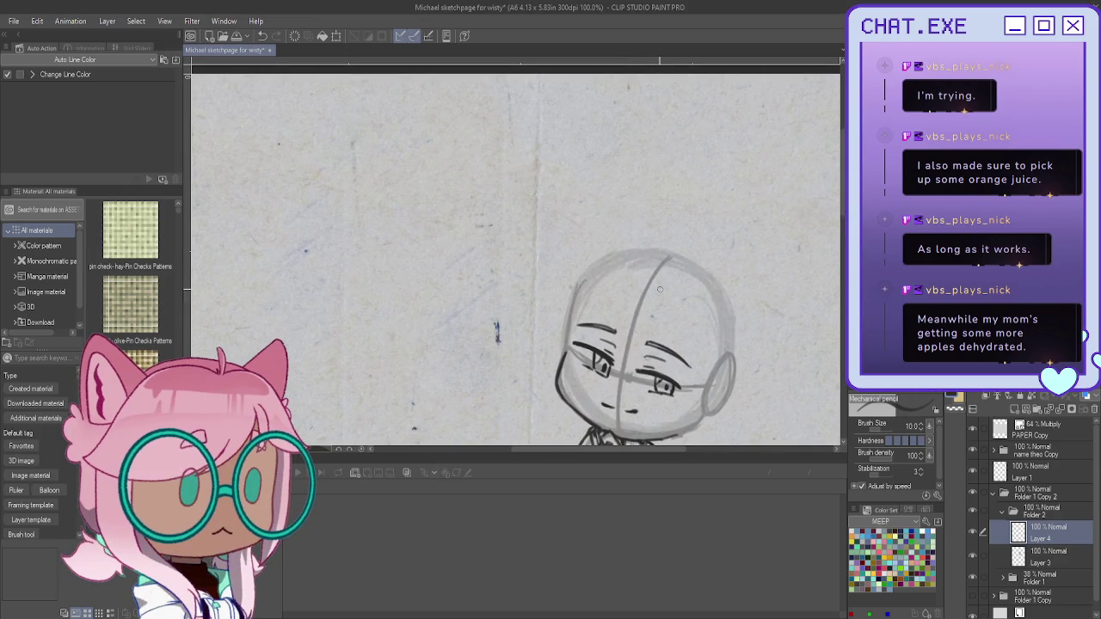
mouse_move(653, 273)
mouse_down()
mouse_move(637, 276)
mouse_move(624, 304)
mouse_move(667, 279)
mouse_move(652, 276)
mouse_up()
mouse_move(663, 300)
mouse_down()
mouse_move(647, 285)
mouse_move(658, 314)
mouse_move(627, 266)
mouse_up()
Step: On Layer 5, sketch the forehead hairline, skull top and left side of the hair
click(1003, 579)
click(1044, 599)
mouse_move(657, 281)
mouse_down()
mouse_move(586, 299)
mouse_move(571, 317)
mouse_move(712, 353)
mouse_move(712, 341)
mouse_up()
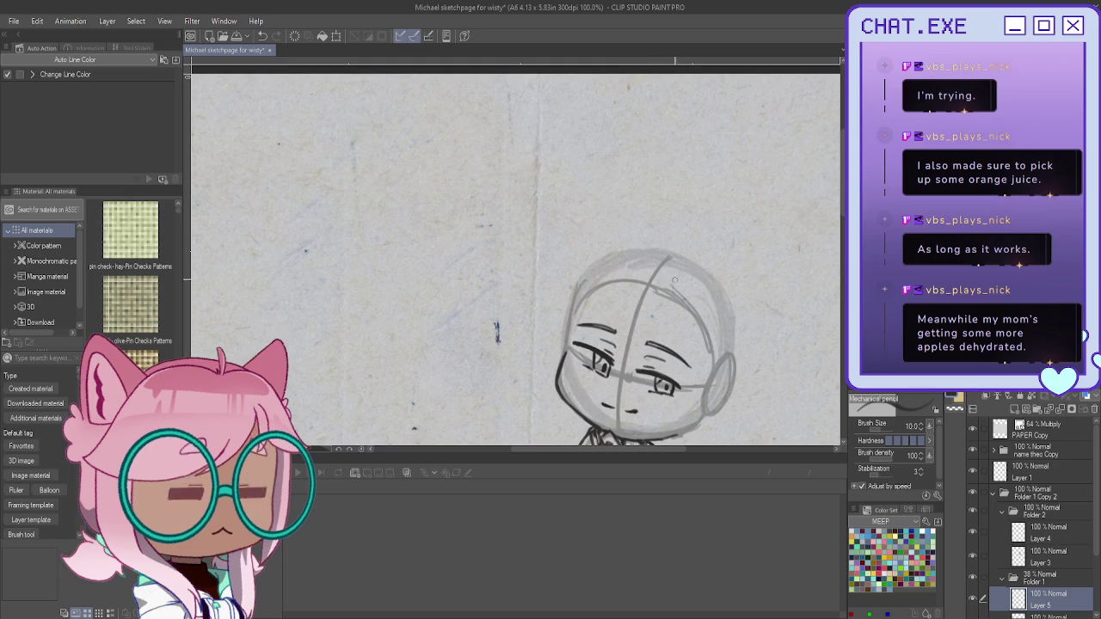
mouse_move(651, 249)
mouse_down()
mouse_move(674, 294)
mouse_move(634, 260)
mouse_move(578, 257)
mouse_move(552, 323)
mouse_up()
drag(570, 273, 547, 360)
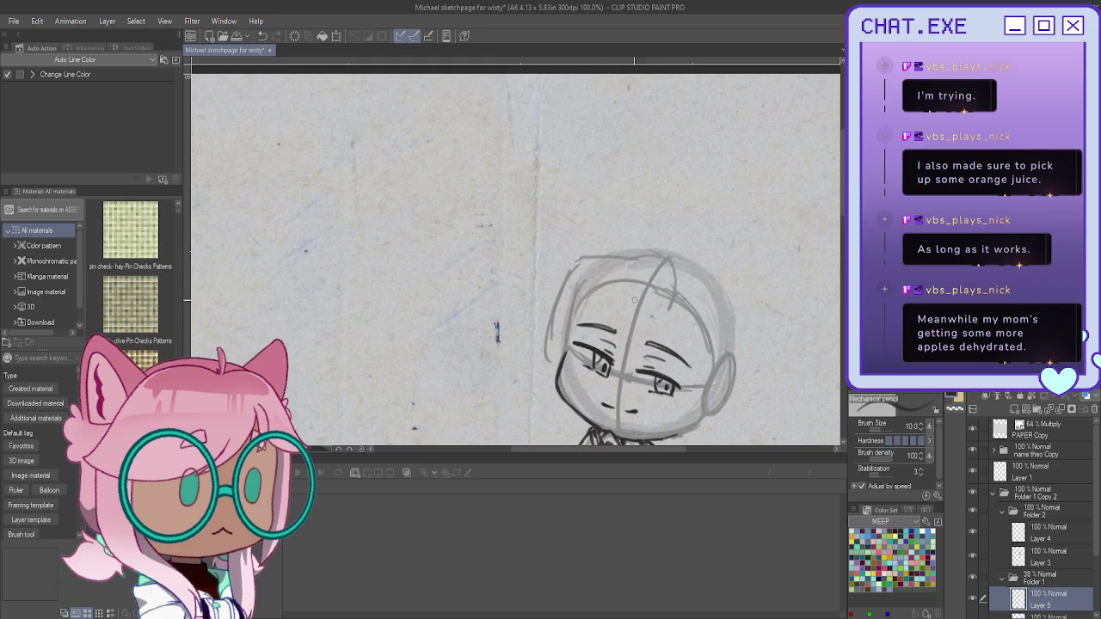
drag(671, 285, 639, 326)
drag(660, 282, 665, 303)
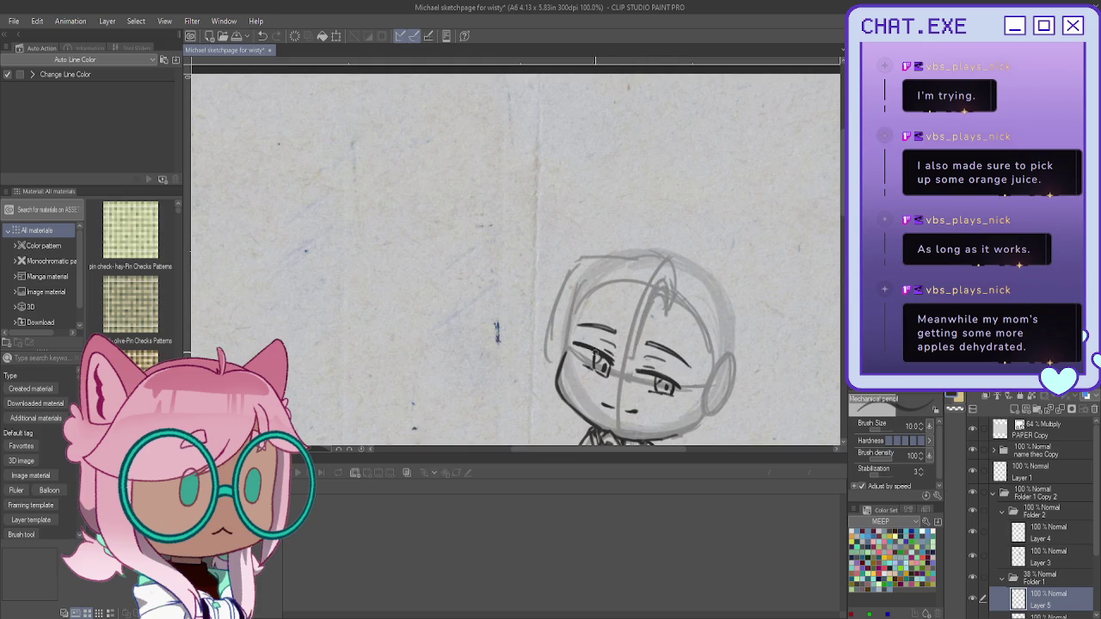
drag(672, 262, 671, 293)
Step: Sketch the right side of the hair, undoing and redrawing weak strokes
scroll(596, 309, down, 3)
scroll(596, 309, up, 3)
scroll(596, 310, up, 2)
drag(711, 260, 749, 333)
key(ctrl+z)
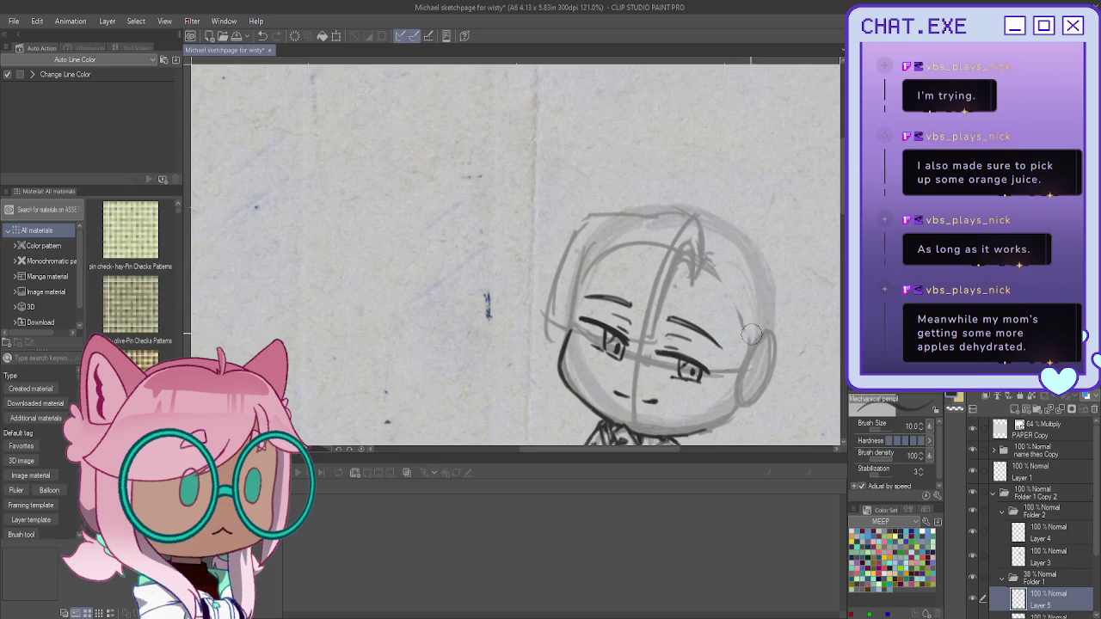
drag(706, 260, 767, 323)
mouse_move(701, 273)
mouse_down()
mouse_move(712, 316)
mouse_move(750, 356)
mouse_up()
drag(717, 251, 777, 332)
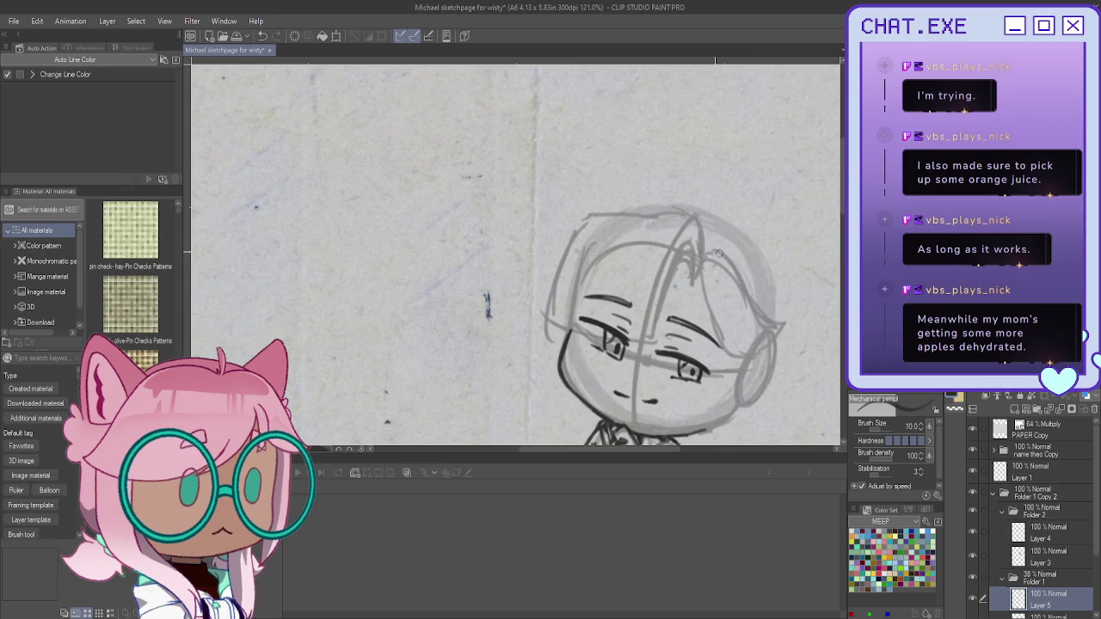
drag(740, 235, 717, 248)
key(ctrl+z)
Step: Outline the top of the hair and add locks down the left side of the face
mouse_move(736, 232)
mouse_down()
mouse_move(700, 201)
mouse_move(777, 280)
mouse_move(785, 305)
mouse_move(759, 416)
mouse_move(741, 426)
mouse_up()
mouse_move(684, 206)
mouse_down()
mouse_move(629, 212)
mouse_move(691, 203)
mouse_move(703, 242)
mouse_move(656, 207)
mouse_up()
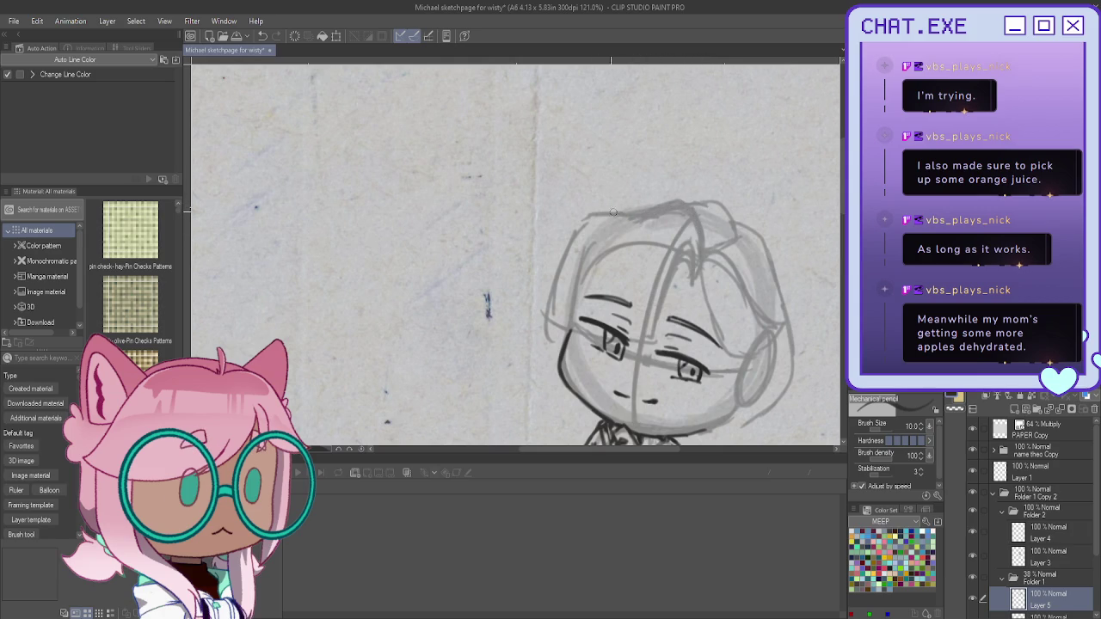
scroll(734, 226, down, 3)
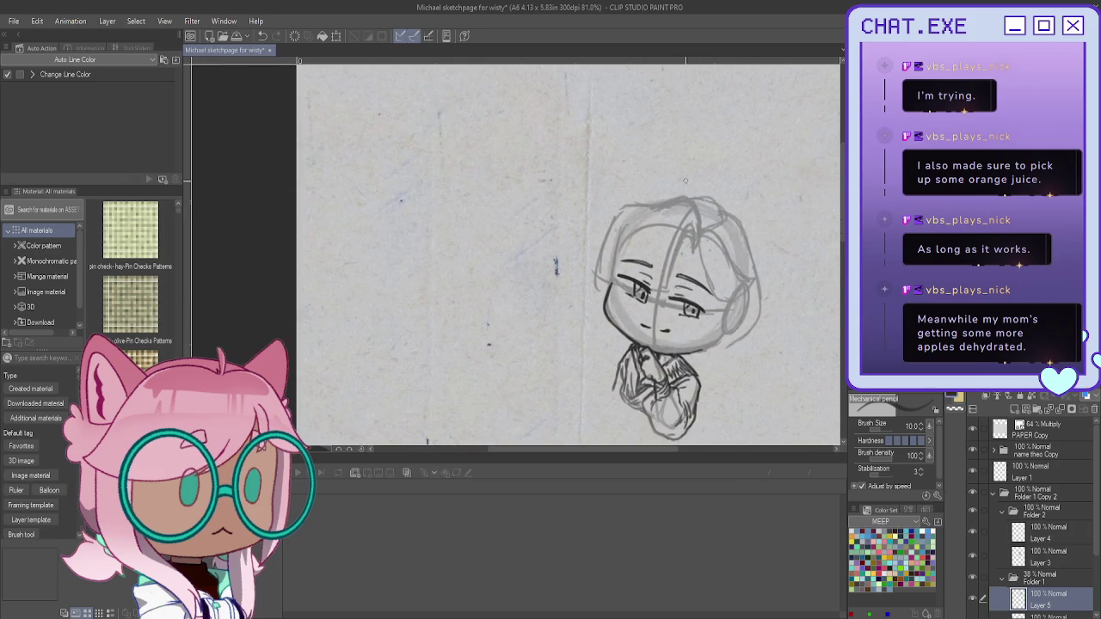
scroll(657, 400, up, 2)
drag(595, 272, 593, 351)
drag(591, 284, 611, 379)
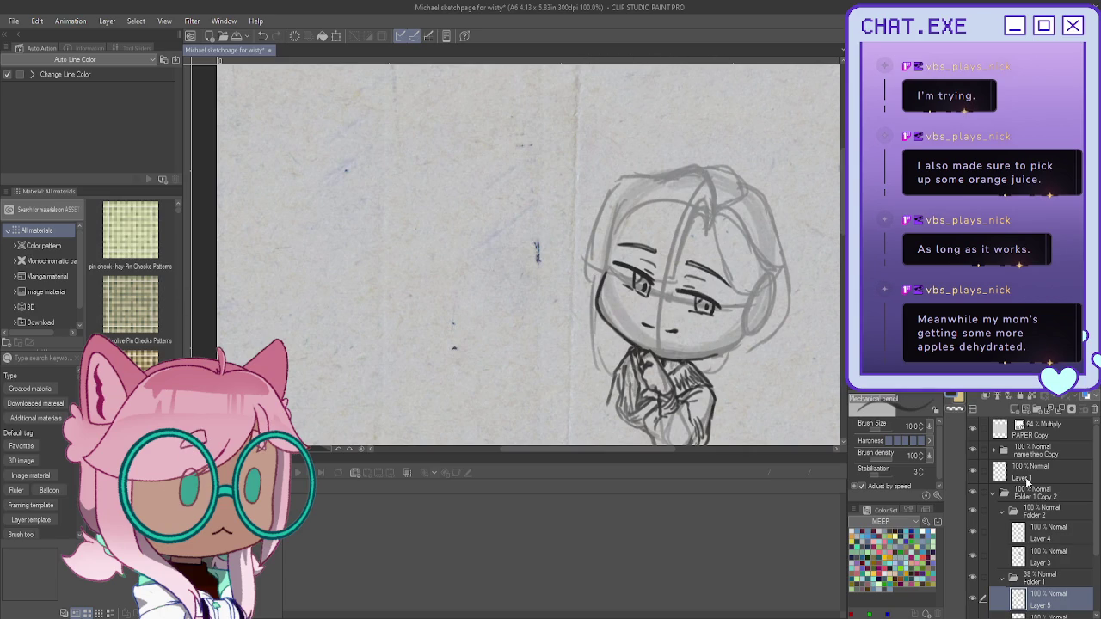
Step: On Layer 4, ink hair strands curving down the right side toward the ear
click(1007, 526)
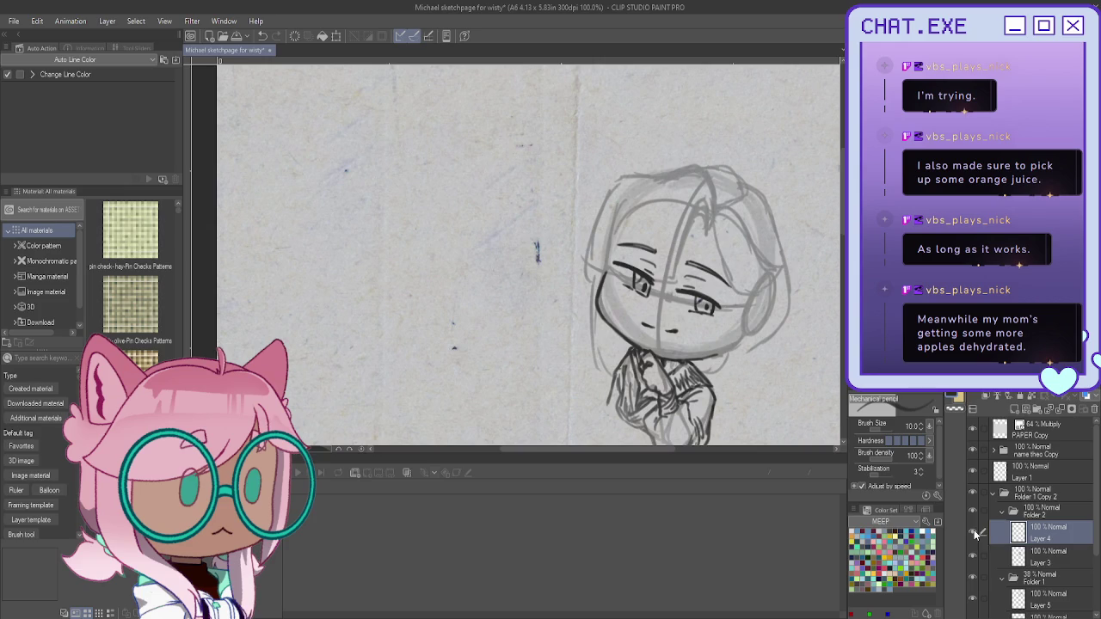
scroll(671, 188, up, 2)
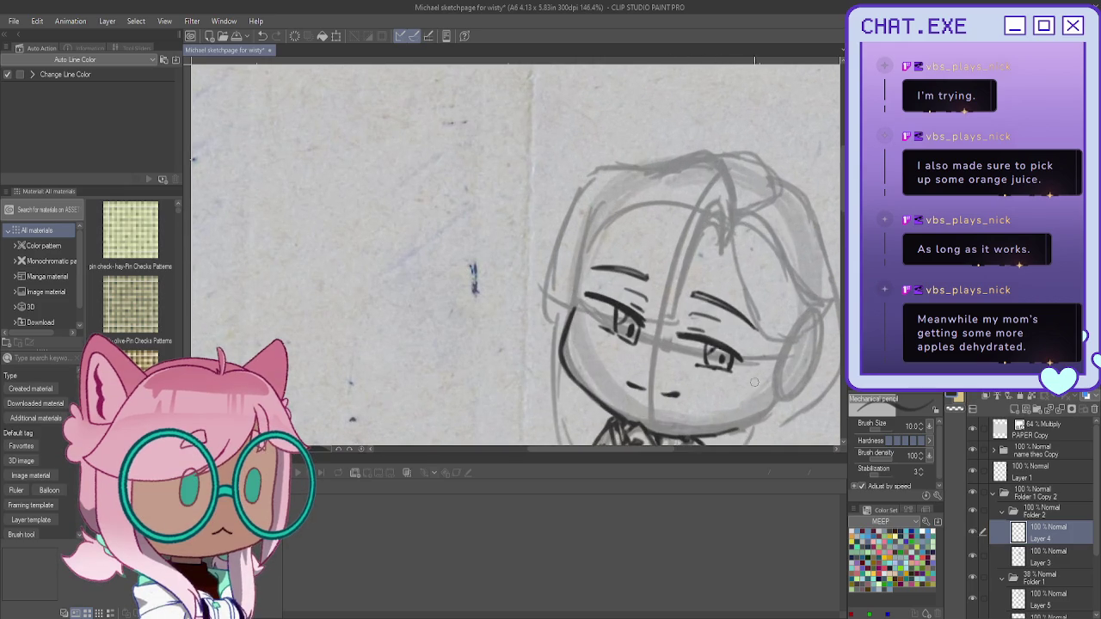
scroll(693, 447, right, 3)
scroll(671, 447, right, 2)
drag(626, 226, 687, 292)
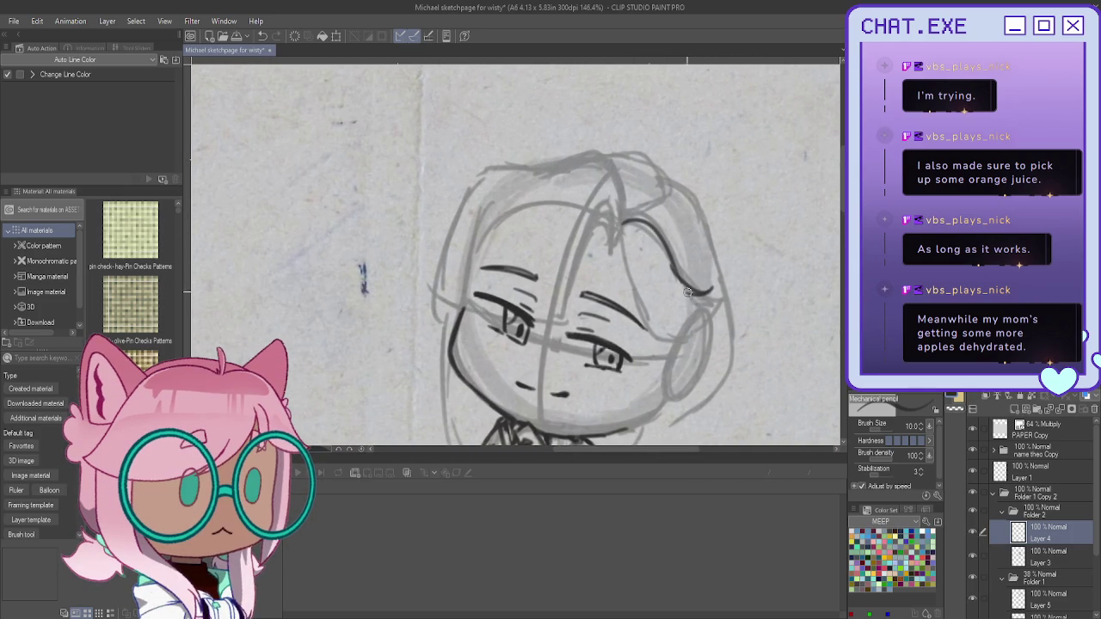
mouse_move(624, 252)
mouse_down()
mouse_move(654, 313)
mouse_move(703, 315)
mouse_move(727, 330)
mouse_move(695, 337)
mouse_move(653, 385)
mouse_up()
drag(661, 322, 657, 386)
mouse_move(707, 334)
mouse_down()
mouse_move(700, 370)
mouse_move(677, 394)
mouse_up()
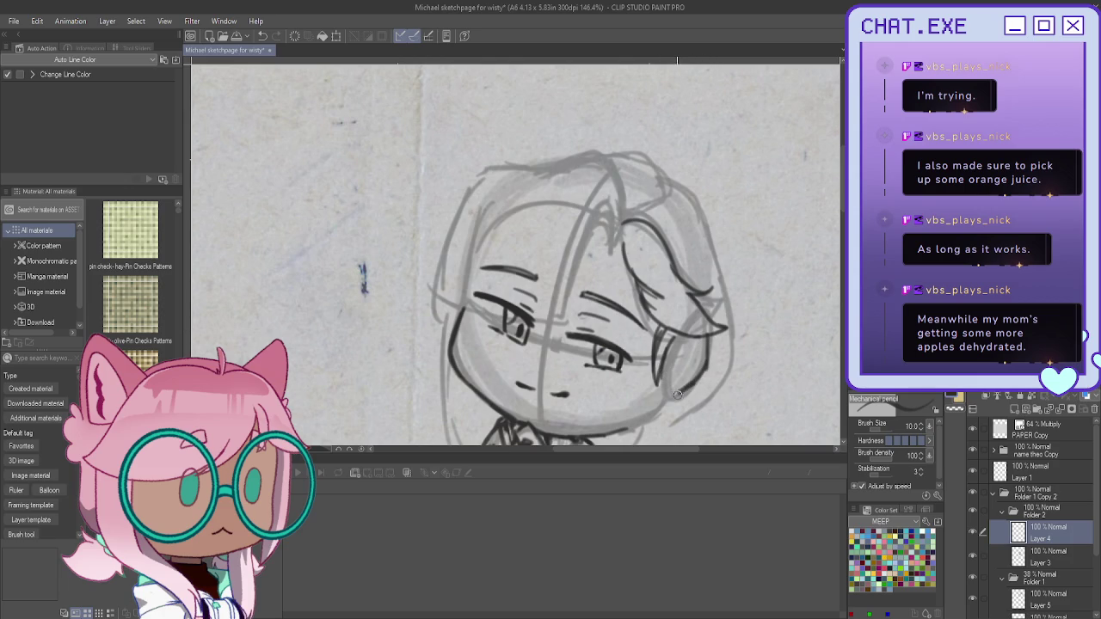
key(ctrl+z)
key(ctrl+z)
key(ctrl+z)
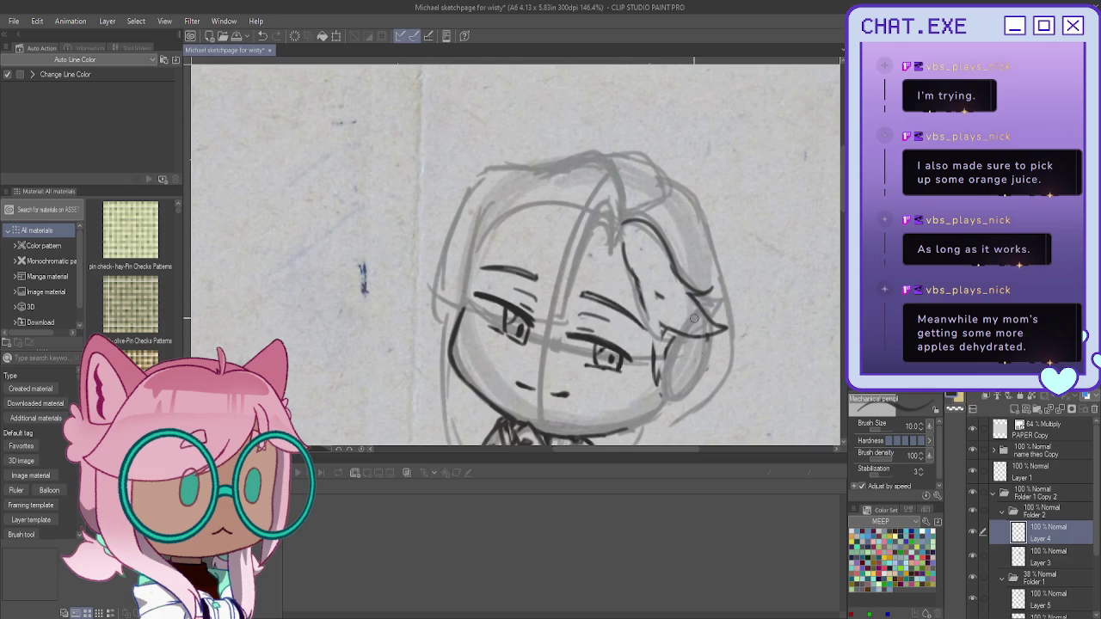
Step: Ink the cheek and ear contour on the right side
scroll(679, 361, down, 3)
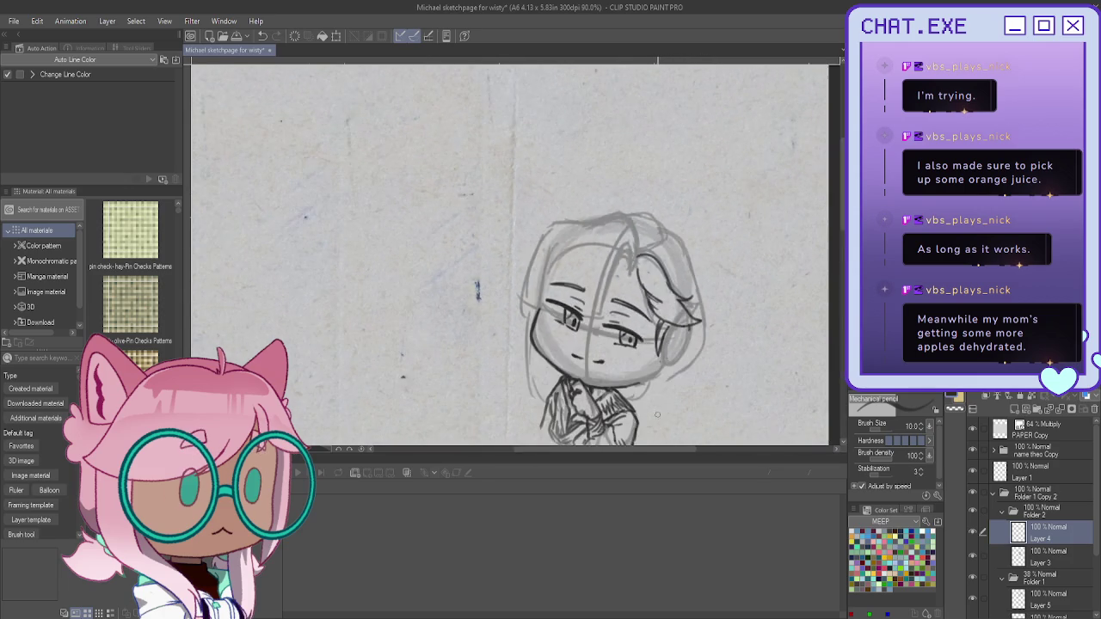
scroll(657, 414, up, 2)
scroll(657, 414, up, 2)
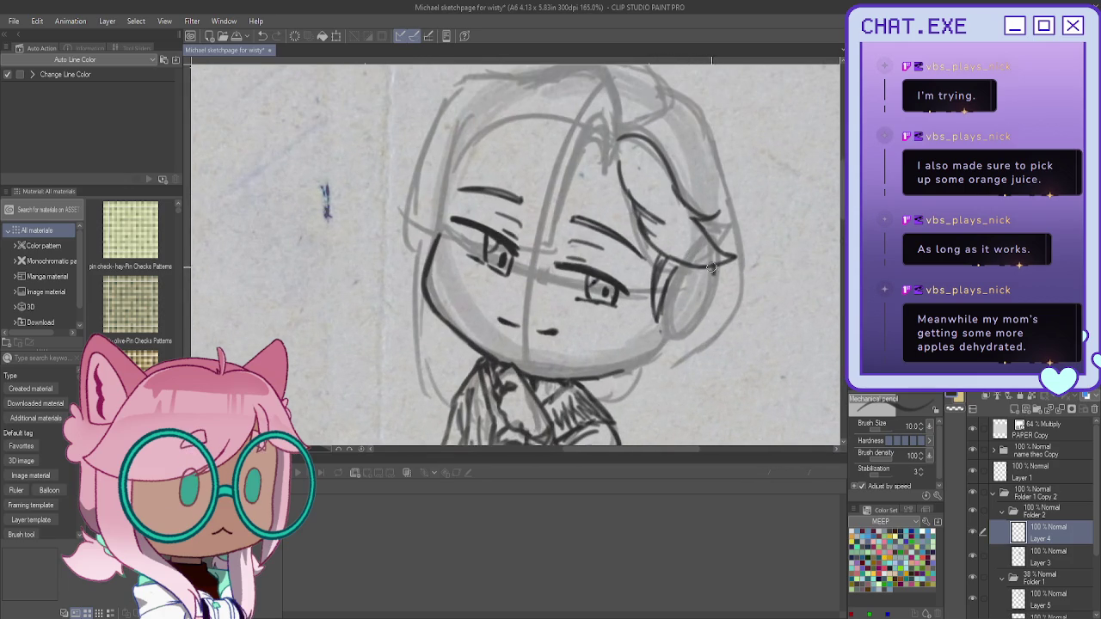
mouse_move(711, 268)
mouse_down()
mouse_move(656, 354)
mouse_move(605, 376)
mouse_up()
drag(703, 308, 658, 348)
mouse_move(698, 264)
mouse_down()
mouse_move(676, 292)
mouse_move(674, 323)
mouse_move(698, 284)
mouse_move(675, 277)
mouse_up()
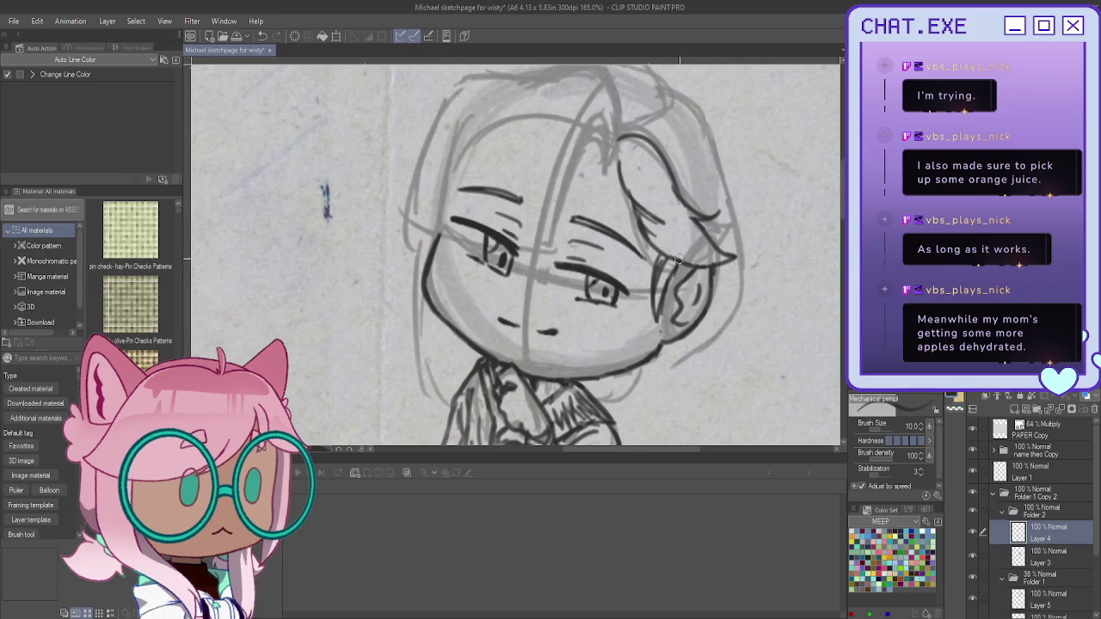
Step: Ink long hair strands falling across the face
scroll(676, 266, down, 2)
scroll(676, 266, down, 1)
scroll(483, 242, up, 1)
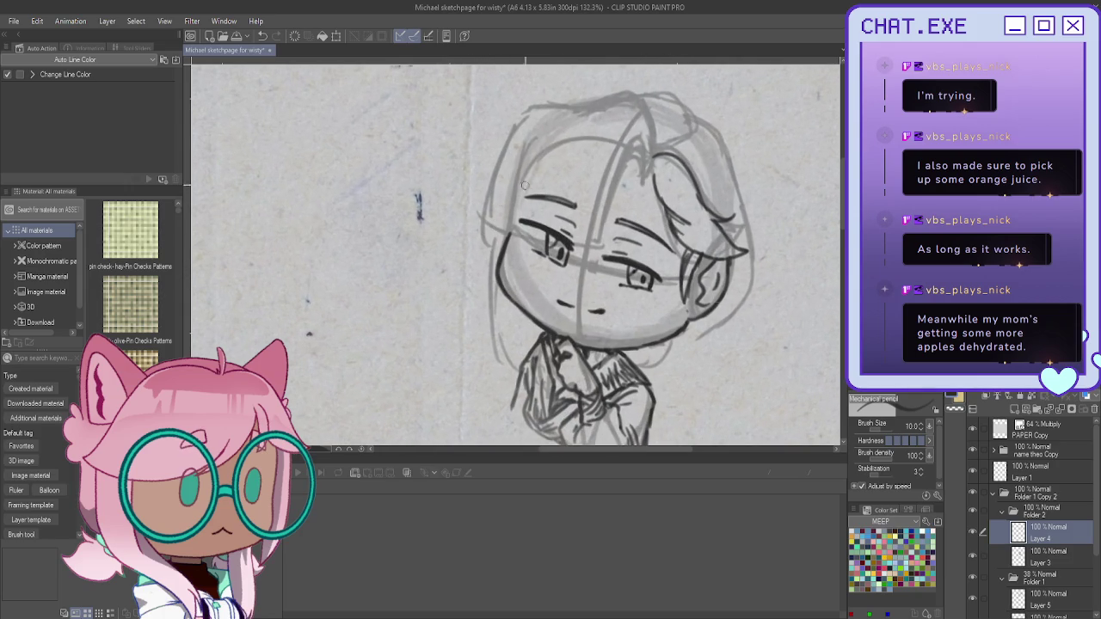
mouse_move(638, 157)
mouse_down()
mouse_move(643, 173)
mouse_move(616, 169)
mouse_move(604, 246)
mouse_up()
key(ctrl+z)
drag(614, 196, 594, 274)
mouse_move(607, 232)
mouse_down()
mouse_move(593, 272)
mouse_move(580, 272)
mouse_up()
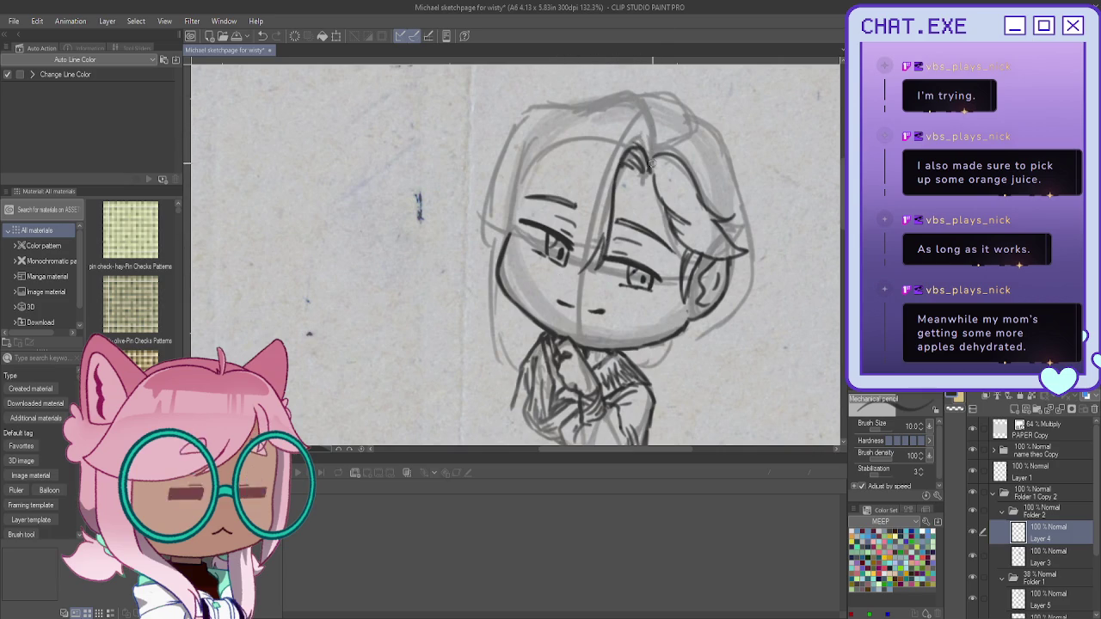
Step: Ink strands from the hairline down over the left forehead and eye area
mouse_move(652, 141)
mouse_down()
mouse_move(615, 93)
mouse_move(590, 95)
mouse_move(518, 164)
mouse_move(557, 166)
mouse_up()
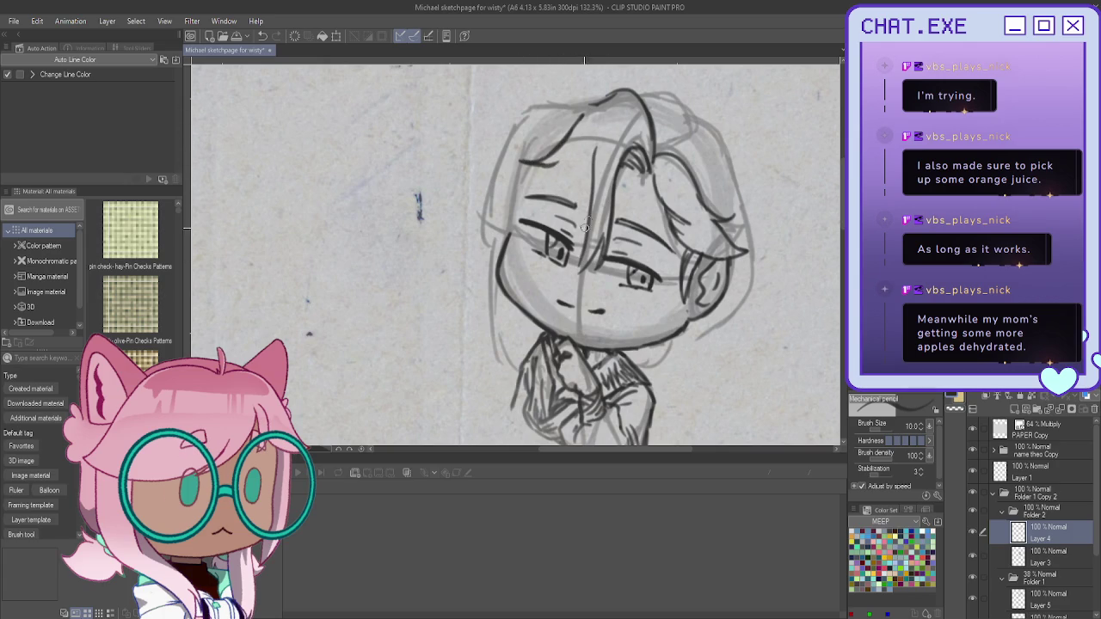
drag(595, 160, 584, 238)
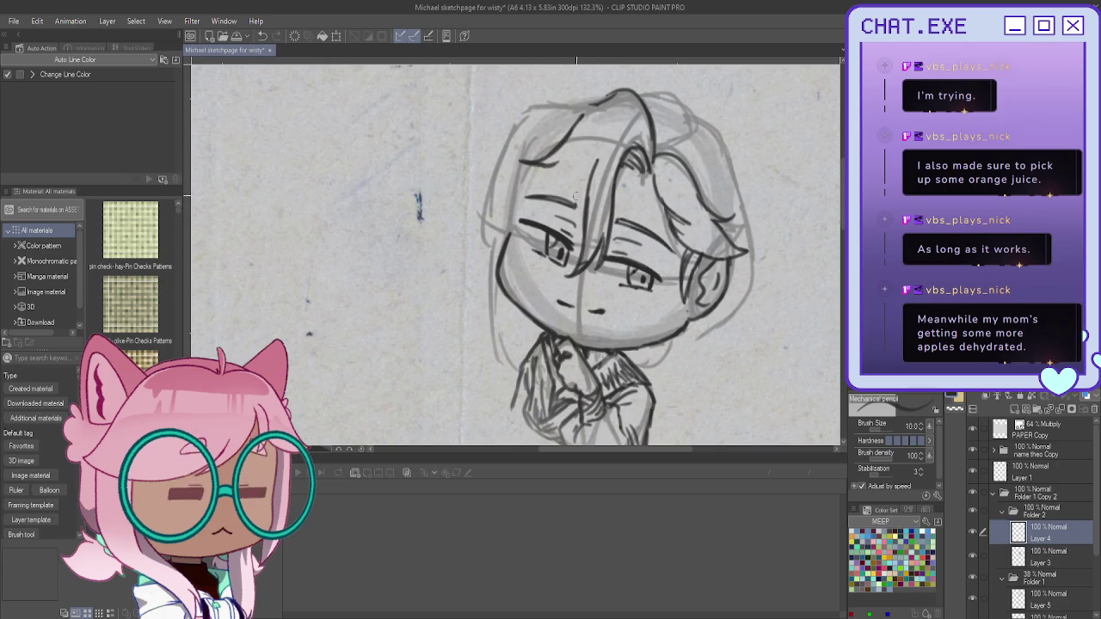
drag(588, 179, 544, 245)
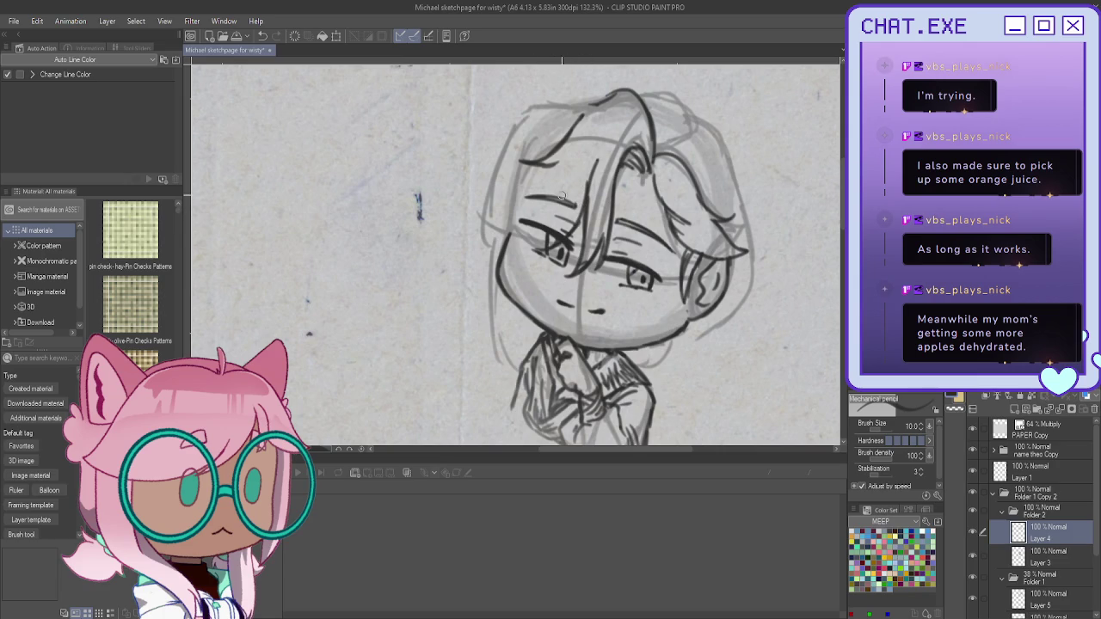
drag(561, 200, 518, 247)
key(ctrl+z)
key(ctrl+z)
key(ctrl+z)
mouse_move(560, 145)
mouse_down()
mouse_move(533, 167)
mouse_move(535, 196)
mouse_move(509, 189)
mouse_move(501, 164)
mouse_move(535, 176)
mouse_move(507, 190)
mouse_up()
mouse_move(586, 164)
mouse_down()
mouse_move(535, 214)
mouse_move(511, 196)
mouse_move(503, 165)
mouse_move(533, 189)
mouse_up()
key(ctrl+z)
key(ctrl+z)
Step: Ink the top hair outline and the left hair and cheek edge
mouse_move(617, 91)
mouse_down()
mouse_move(567, 136)
mouse_move(546, 110)
mouse_up()
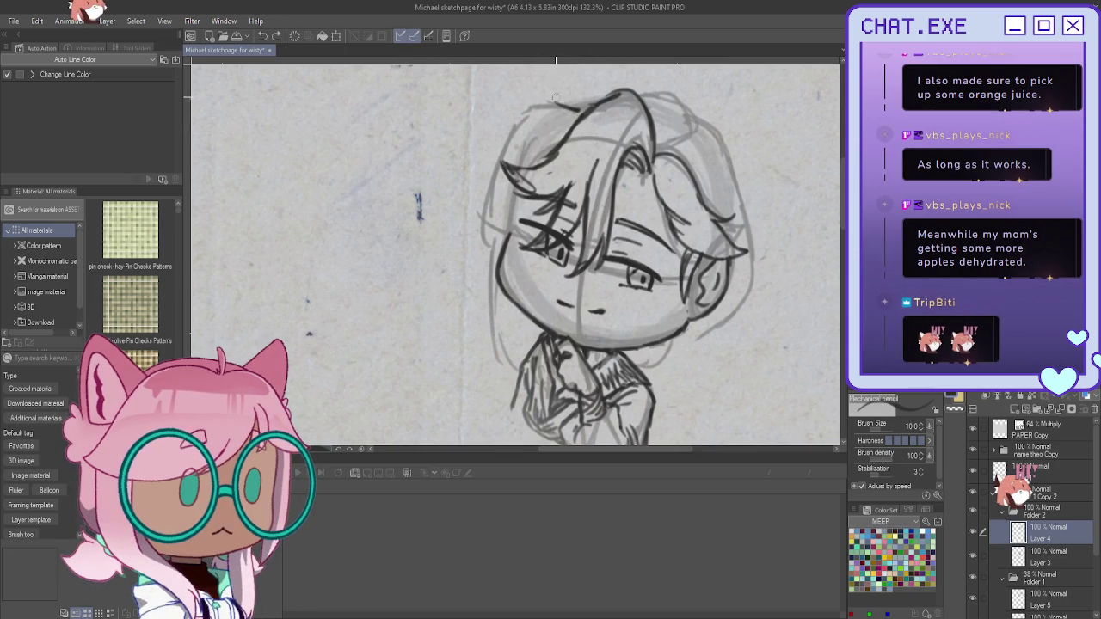
mouse_move(593, 104)
mouse_down()
mouse_move(616, 92)
mouse_move(515, 128)
mouse_move(478, 213)
mouse_up()
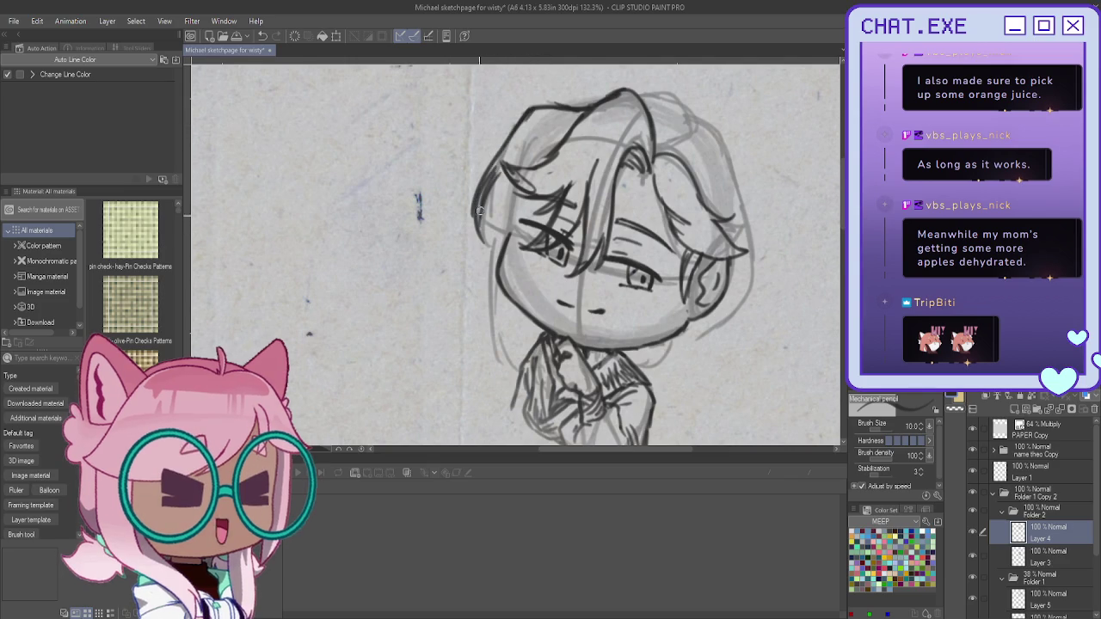
drag(507, 169, 498, 259)
drag(514, 165, 506, 176)
mouse_move(514, 220)
mouse_down()
mouse_move(522, 289)
mouse_move(495, 260)
mouse_up()
mouse_move(497, 179)
mouse_down()
mouse_move(487, 222)
mouse_move(523, 274)
mouse_up()
drag(514, 222, 525, 289)
mouse_move(543, 195)
mouse_down()
mouse_move(546, 209)
mouse_move(496, 244)
mouse_move(530, 241)
mouse_up()
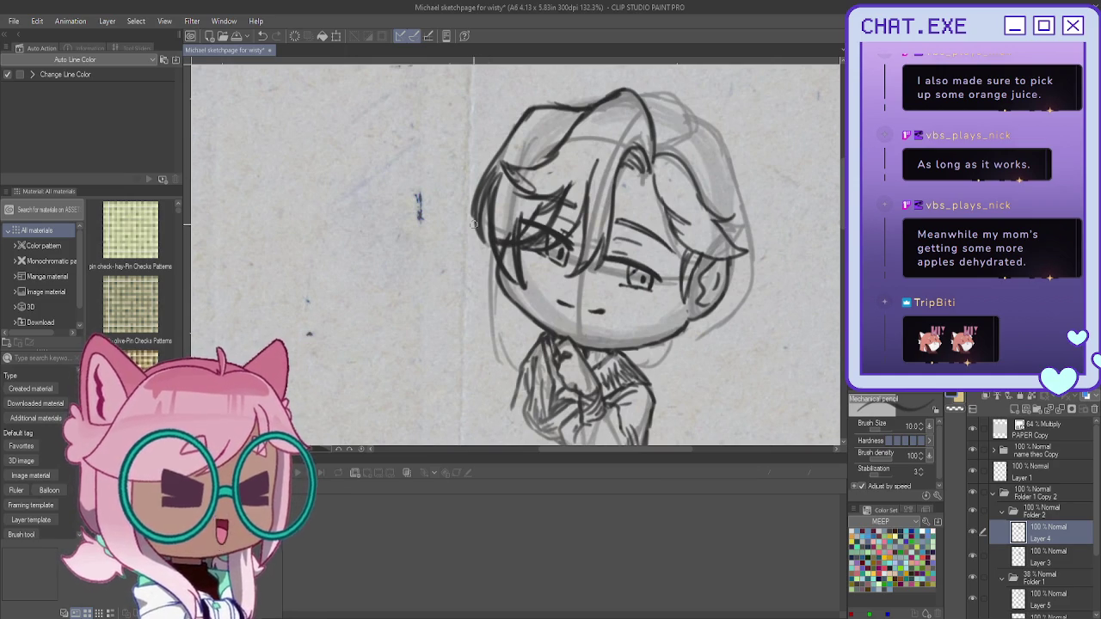
Step: Ink the right side of the hair, the jaw, the collar and the left hand and sleeve
scroll(492, 376, up, 2)
scroll(505, 365, down, 1)
scroll(561, 334, down, 1)
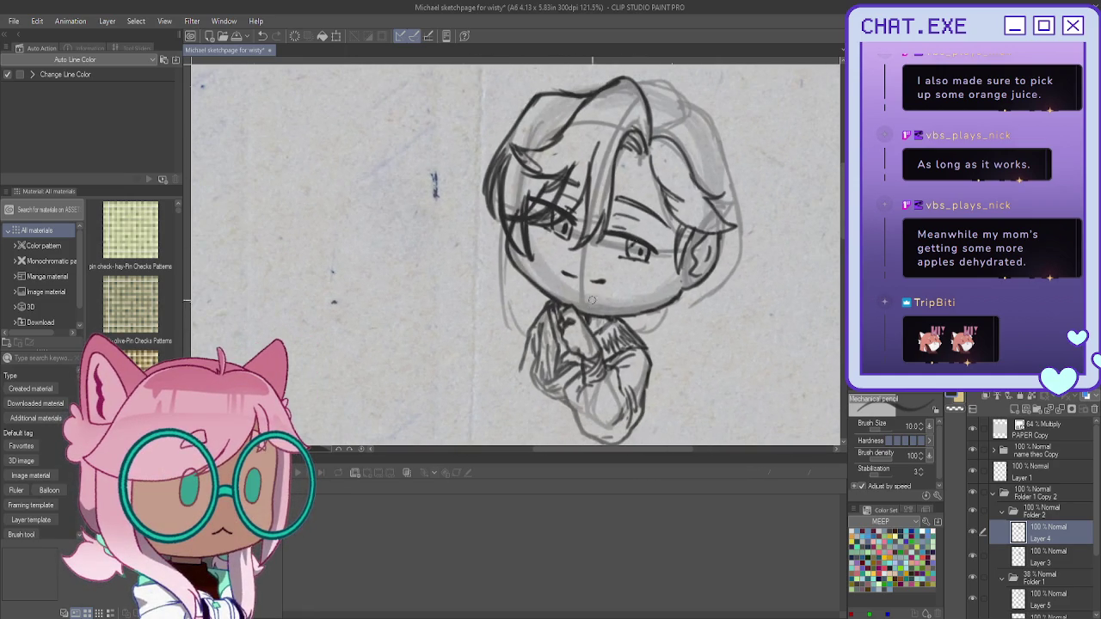
scroll(679, 95, up, 1)
mouse_move(694, 110)
mouse_down()
mouse_move(750, 231)
mouse_move(732, 320)
mouse_up()
mouse_move(748, 260)
mouse_down()
mouse_move(733, 324)
mouse_move(699, 322)
mouse_move(678, 341)
mouse_move(675, 329)
mouse_move(670, 358)
mouse_move(656, 342)
mouse_up()
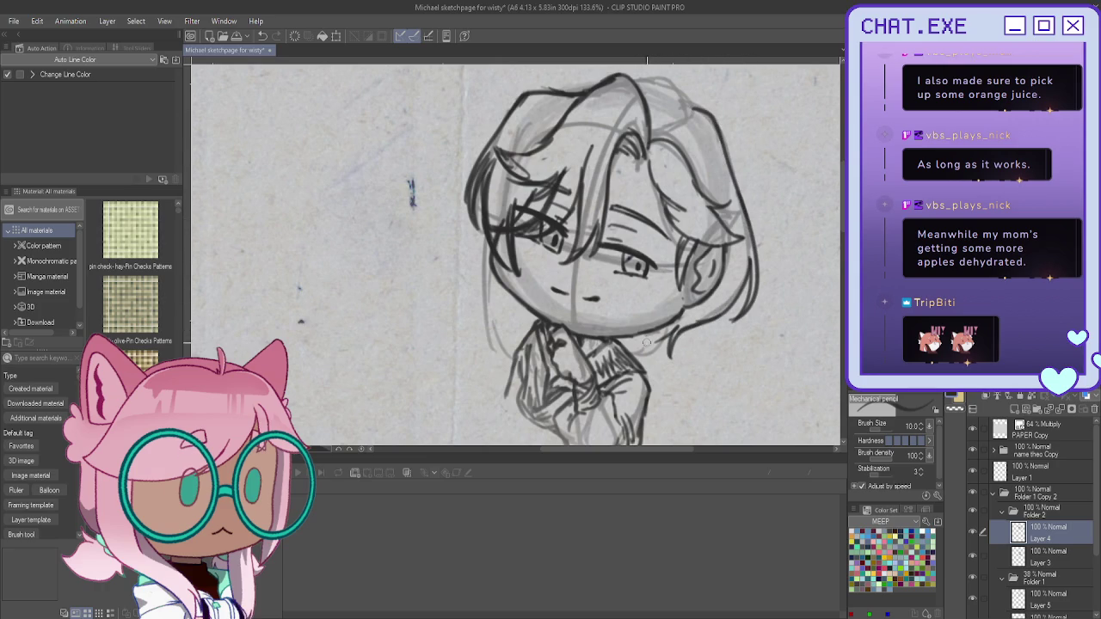
drag(647, 339, 643, 372)
mouse_move(532, 334)
mouse_down()
mouse_move(521, 373)
mouse_move(541, 368)
mouse_up()
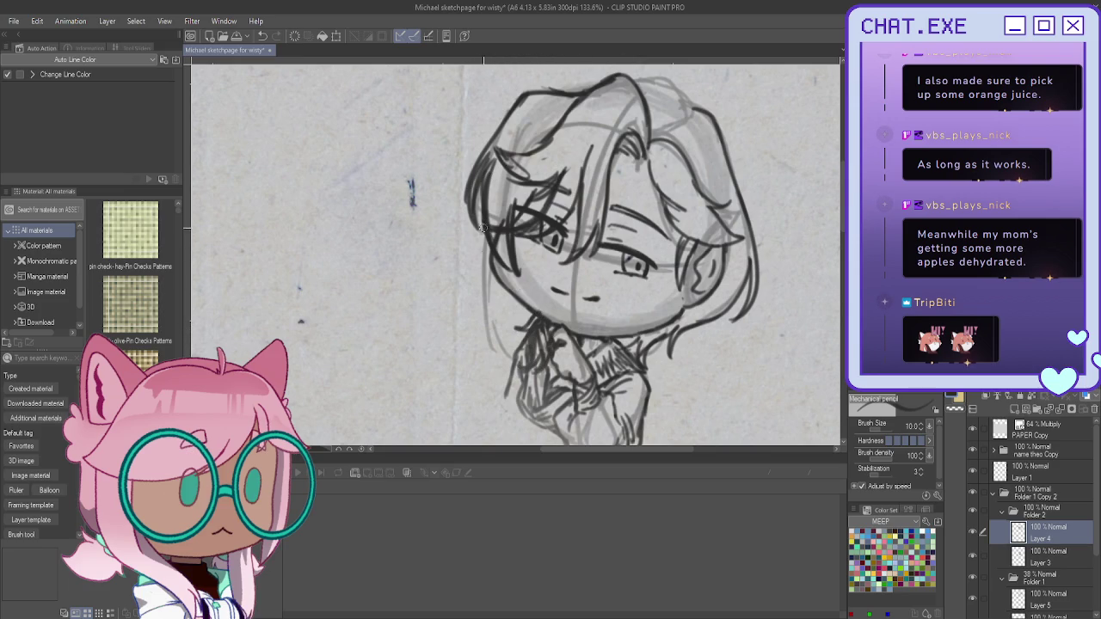
Step: Strengthen the lower-left hair edge and darken the top-right hair outline
mouse_move(483, 202)
mouse_down()
mouse_move(465, 290)
mouse_move(497, 325)
mouse_up()
drag(481, 263, 491, 370)
mouse_move(516, 291)
mouse_down()
mouse_move(511, 341)
mouse_move(493, 371)
mouse_up()
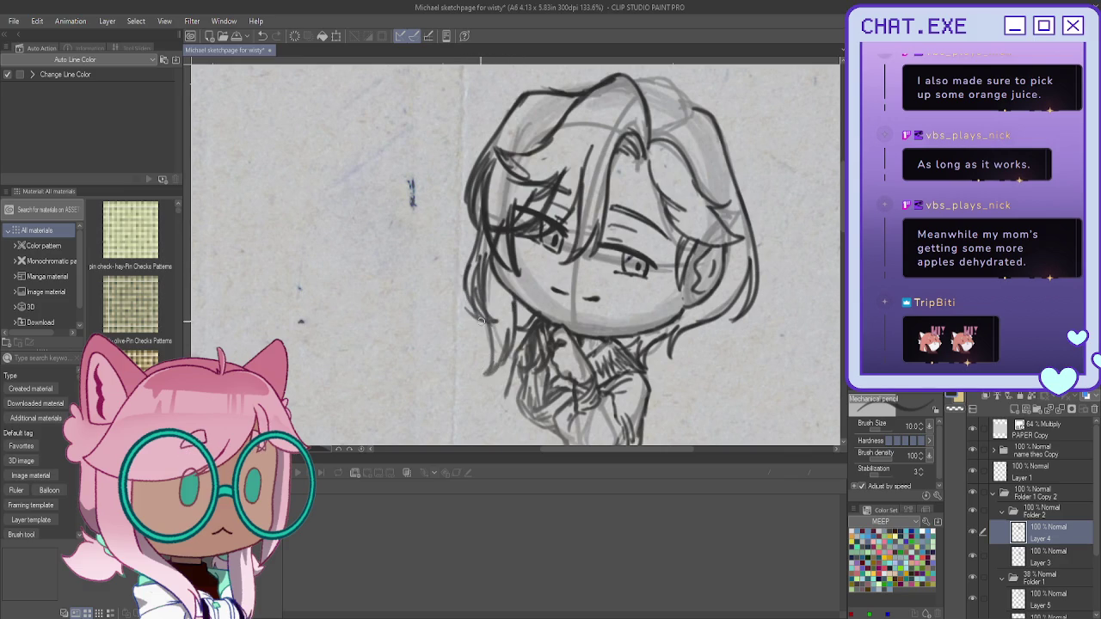
drag(636, 81, 693, 117)
key(ctrl+minus)
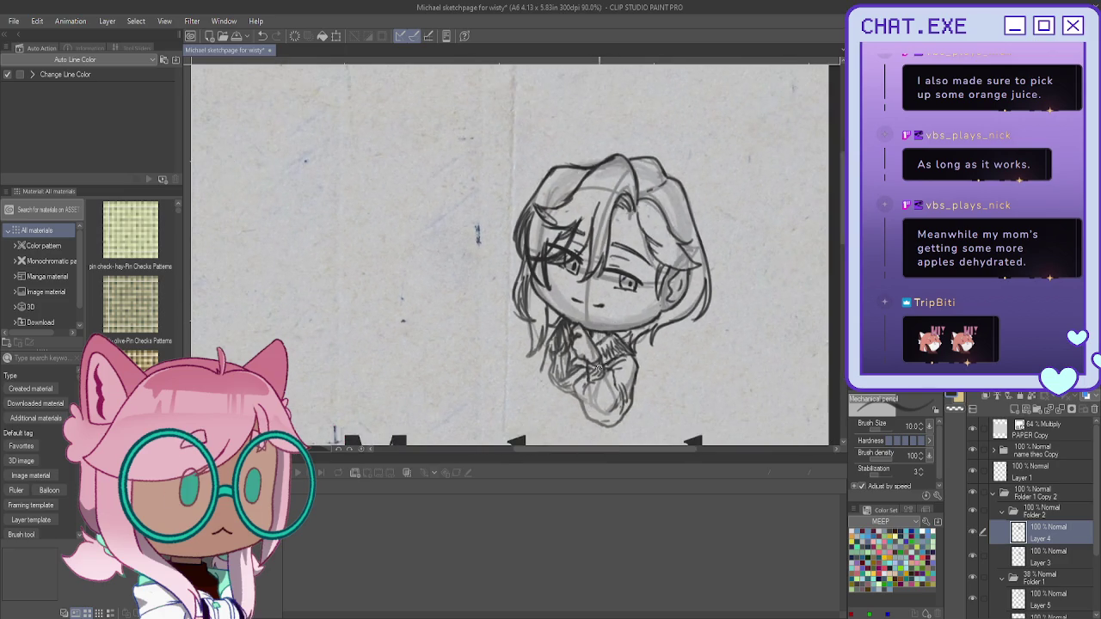
Step: Rename Folder 2 to 'plot', then undo the rename
key(ctrl+minus)
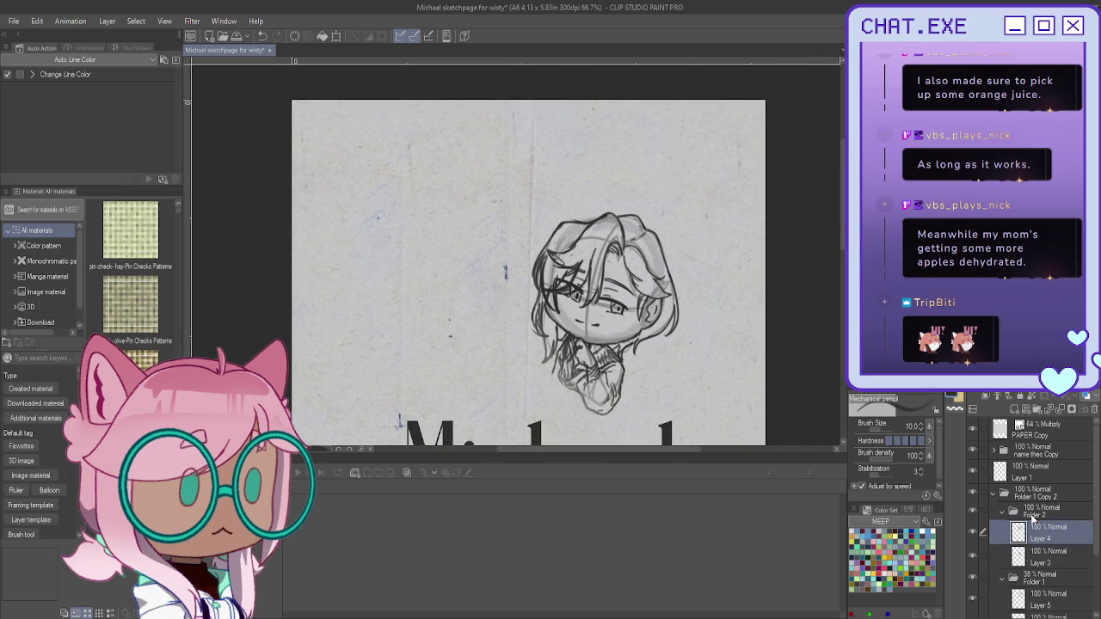
click(1032, 516)
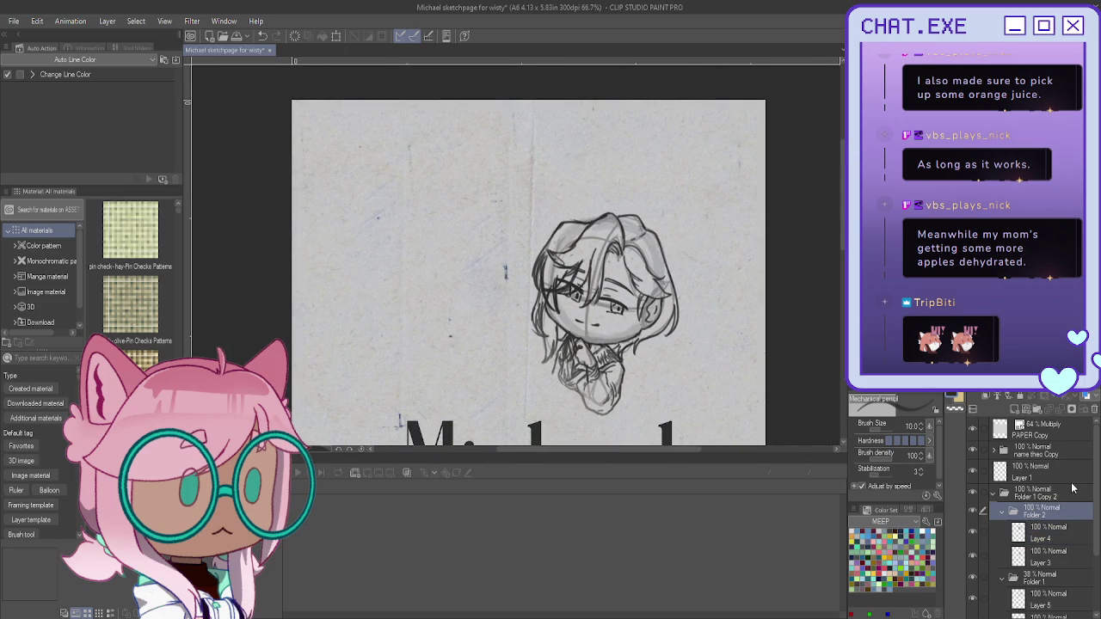
text(plot)
key(Return)
key(ctrl+z)
Step: Collapse Folders 2 and 1 and create a new Folder 3 above Folder 1
click(1032, 497)
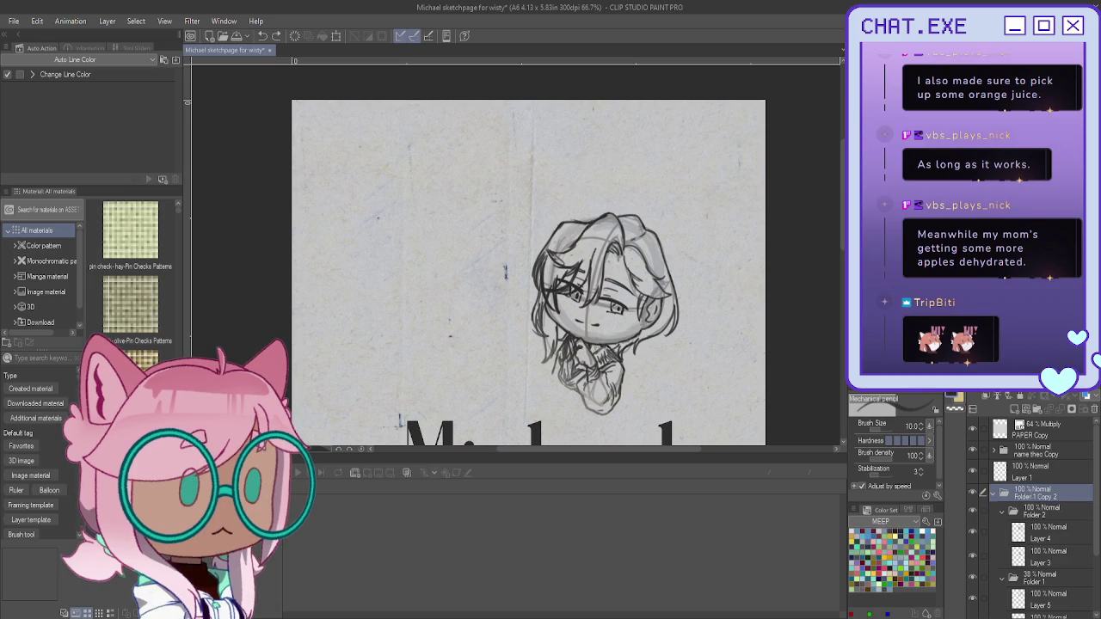
text(plot)
click(1003, 512)
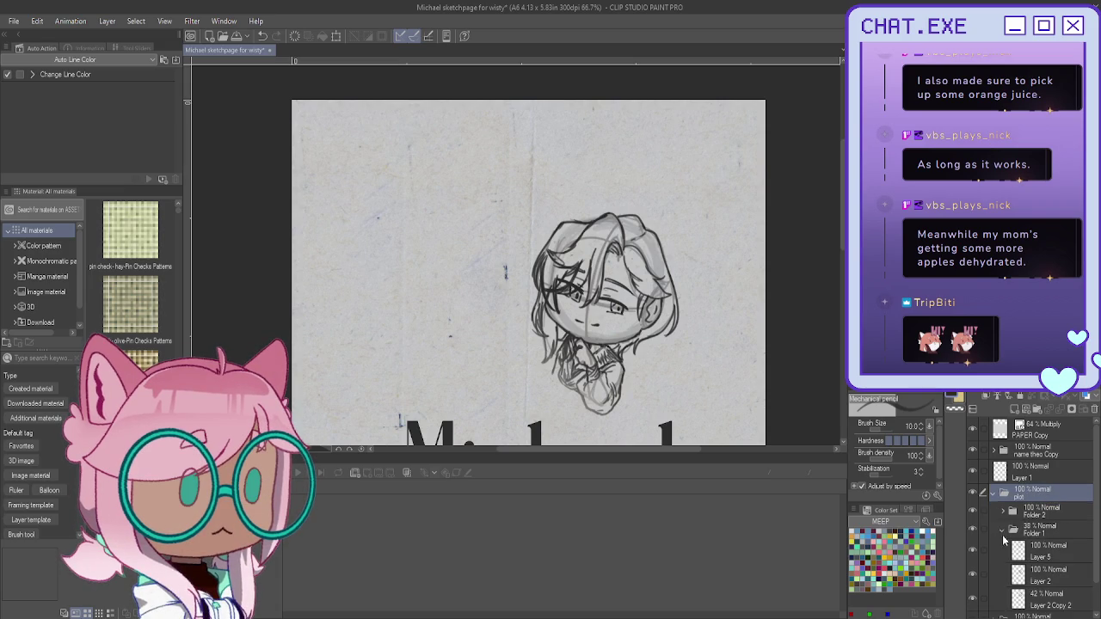
click(1026, 536)
click(1015, 414)
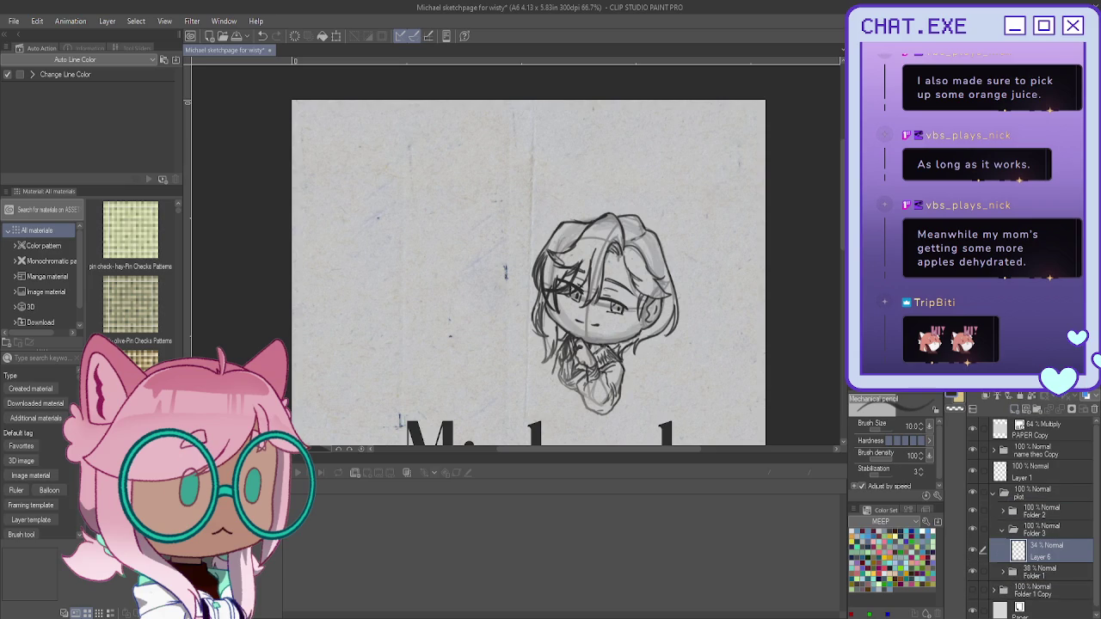
scroll(528, 258, down, 3)
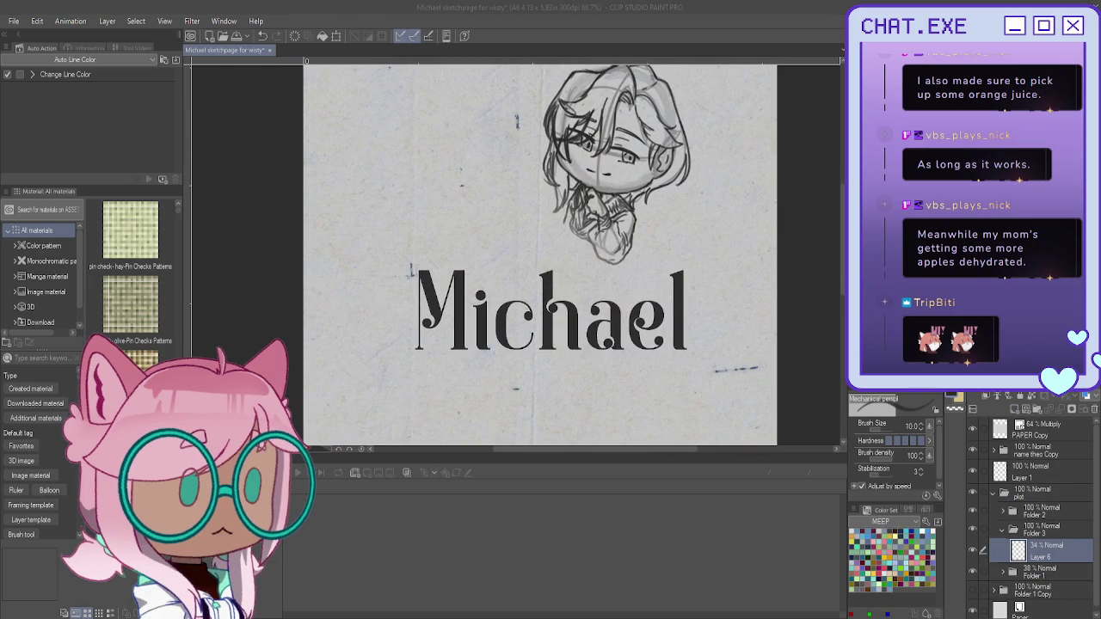
scroll(636, 216, up, 5)
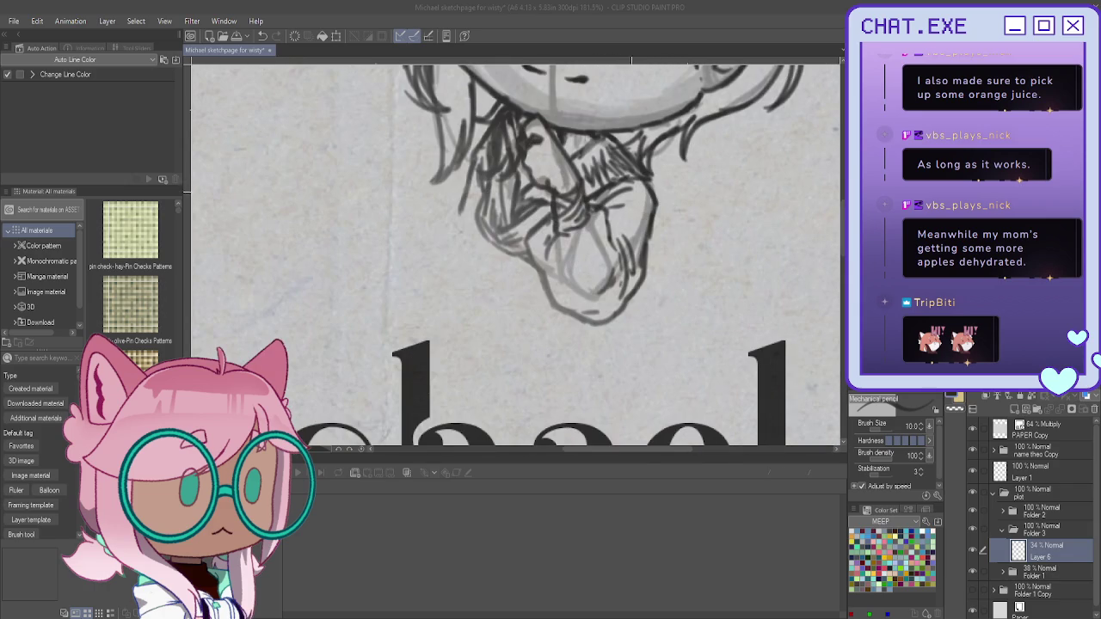
Step: On Layer 6, hatch the chin and neck and strengthen the left jaw outline
mouse_move(640, 194)
mouse_down()
mouse_move(592, 258)
mouse_move(635, 282)
mouse_move(624, 299)
mouse_up()
mouse_move(624, 258)
mouse_down()
mouse_move(601, 305)
mouse_move(579, 235)
mouse_move(589, 313)
mouse_up()
mouse_move(572, 233)
mouse_down()
mouse_move(576, 314)
mouse_move(561, 314)
mouse_move(542, 264)
mouse_up()
mouse_move(532, 211)
mouse_down()
mouse_move(525, 243)
mouse_move(490, 221)
mouse_up()
drag(500, 177, 486, 230)
drag(509, 179, 507, 232)
drag(503, 155, 483, 220)
drag(480, 172, 471, 228)
Step: Add dark hair strands under the face on Layer 3, then erase strands on Layer 4
click(1004, 508)
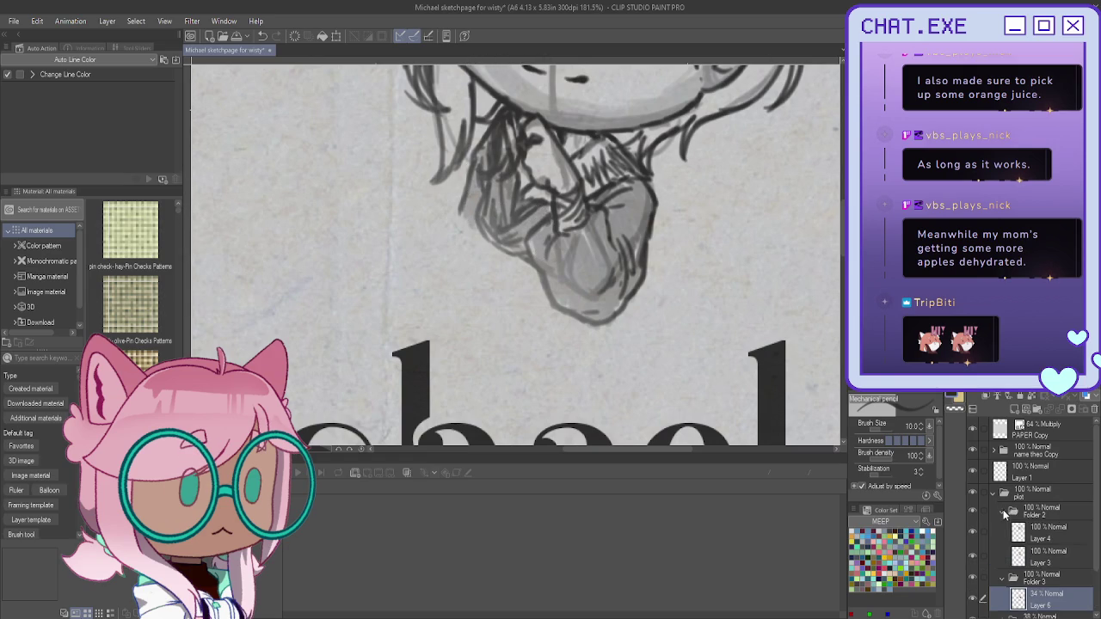
scroll(1032, 516, down, 1)
click(1045, 525)
scroll(437, 141, up, 1)
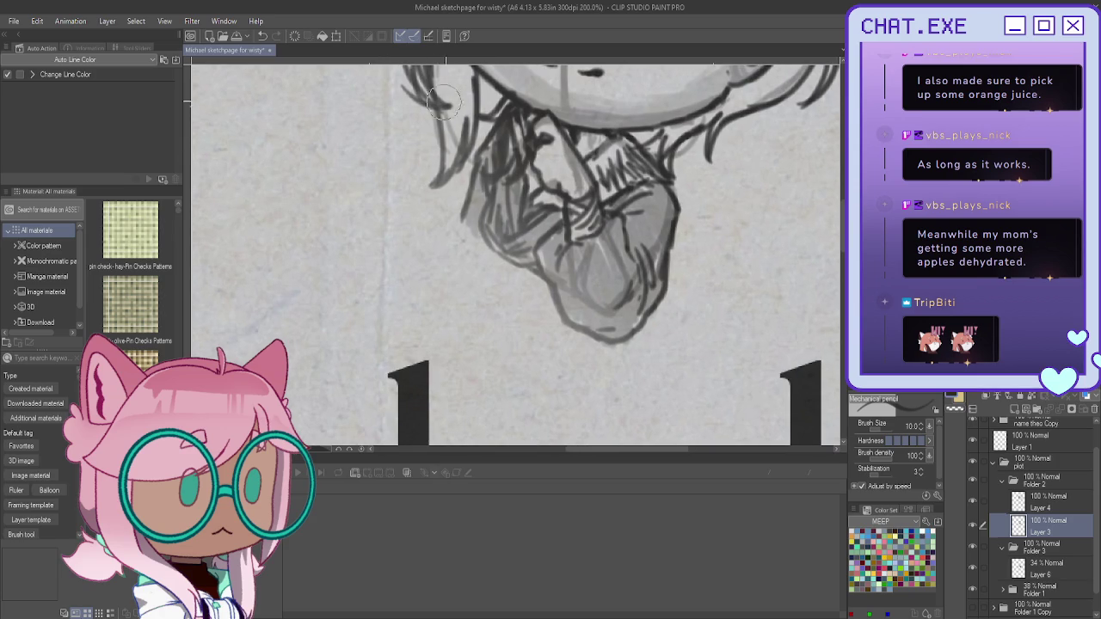
mouse_move(521, 143)
mouse_down()
mouse_move(509, 113)
mouse_move(499, 146)
mouse_up()
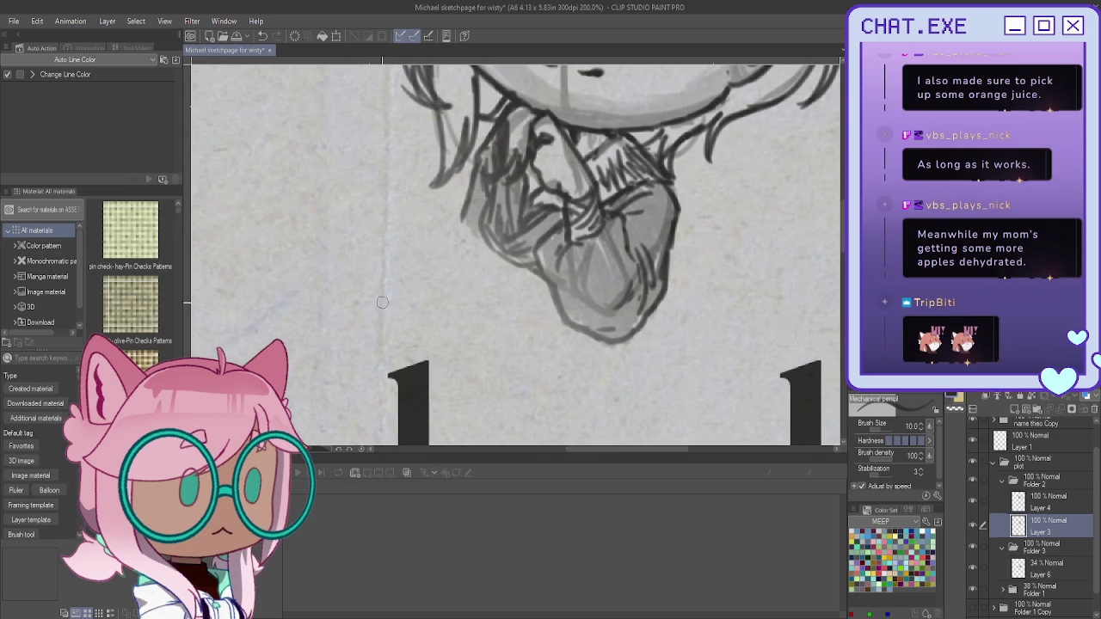
scroll(382, 303, down, 1)
scroll(383, 303, down, 1)
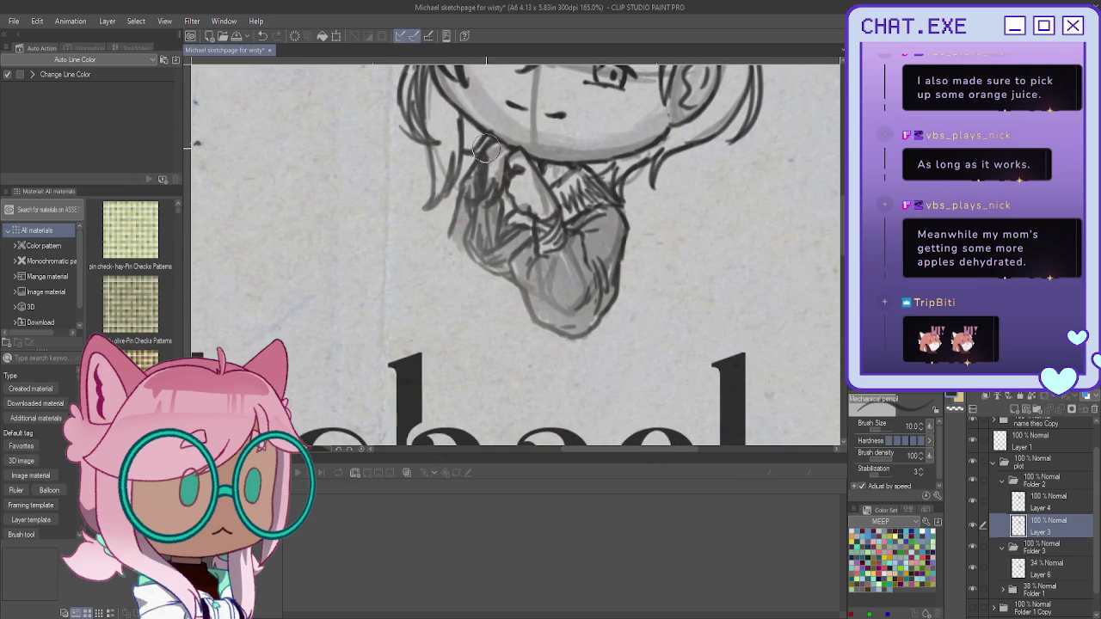
click(975, 502)
click(1026, 507)
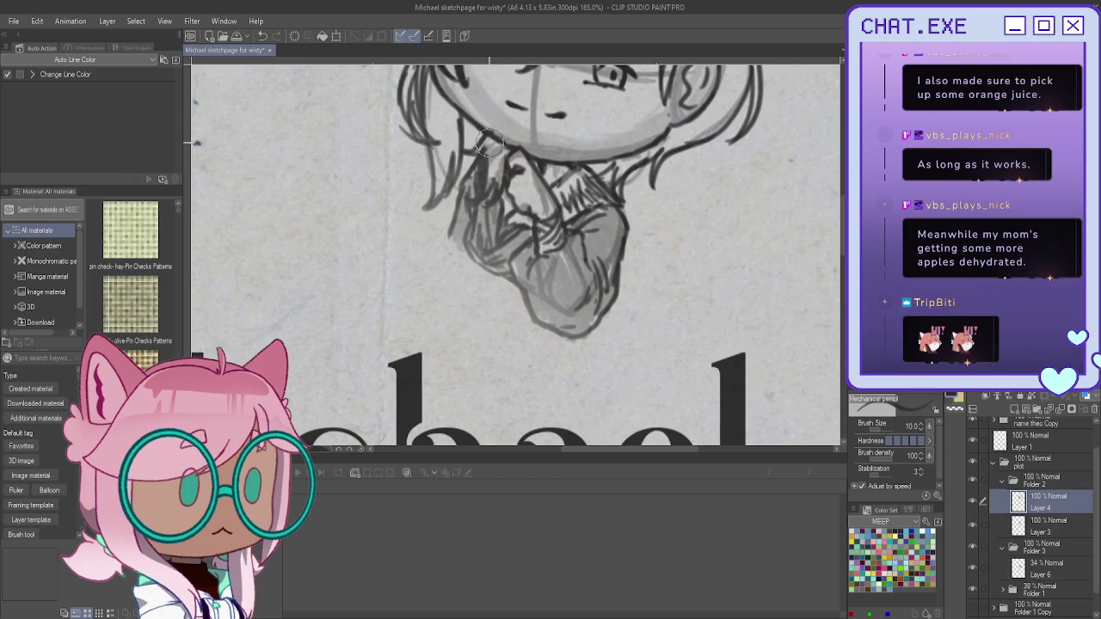
mouse_move(487, 143)
mouse_down()
mouse_move(480, 185)
mouse_move(495, 159)
mouse_move(481, 176)
mouse_up()
Step: With the Mechanical pencil, add lines around the nose, chin and neck
scroll(490, 151, down, 1)
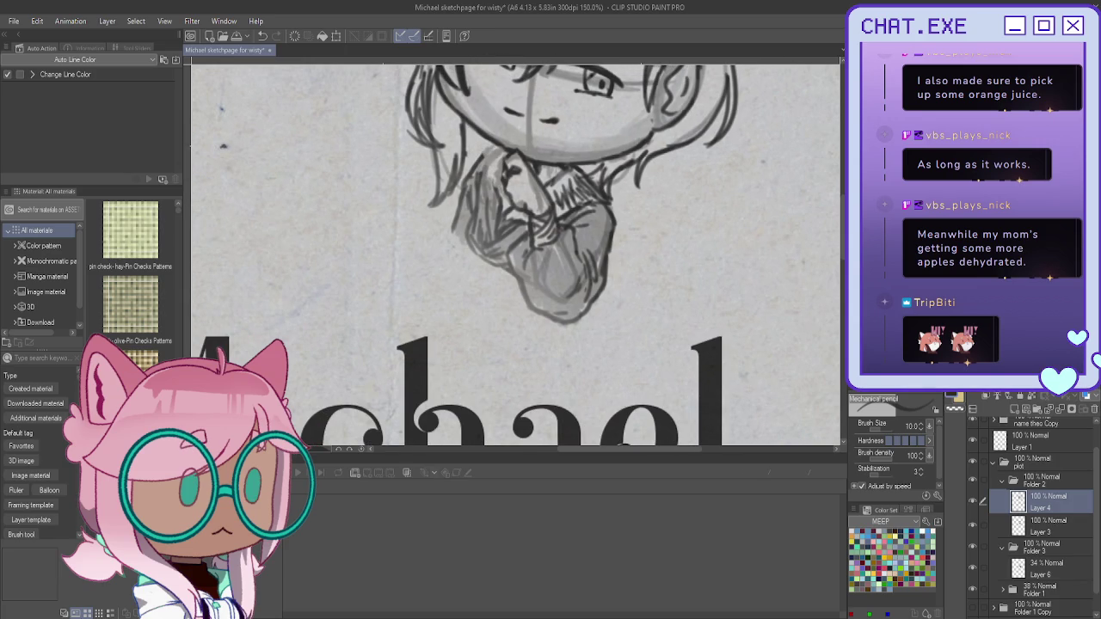
drag(516, 215, 619, 236)
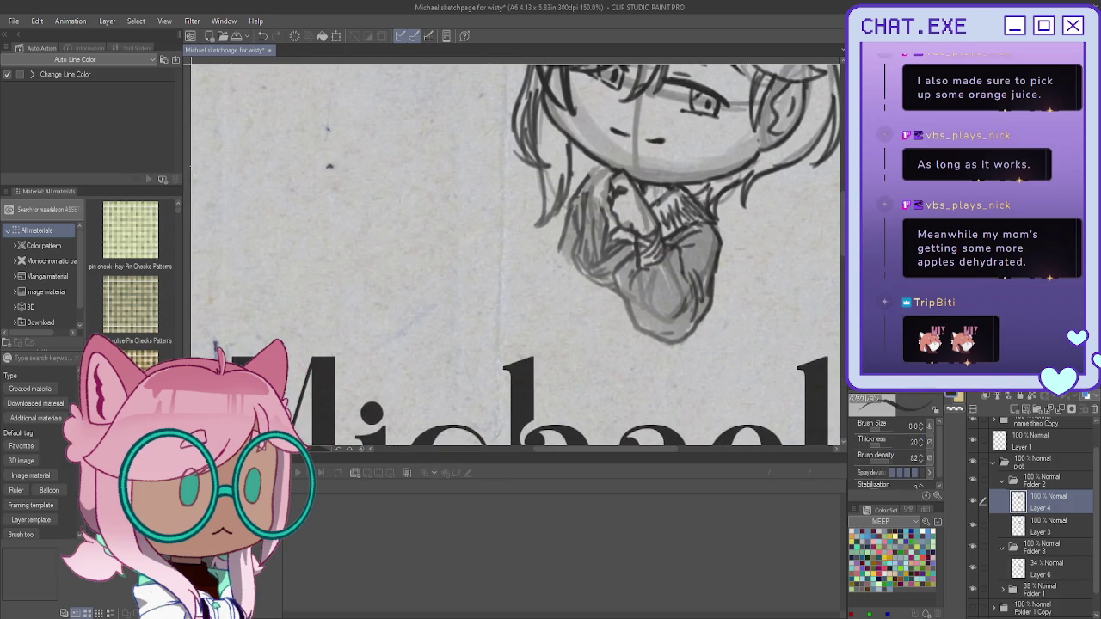
key(p)
scroll(594, 172, up, 2)
scroll(593, 172, up, 1)
drag(598, 215, 609, 231)
drag(628, 182, 619, 248)
mouse_move(607, 162)
mouse_down()
mouse_move(583, 179)
mouse_move(601, 178)
mouse_move(602, 206)
mouse_up()
scroll(609, 297, down, 1)
scroll(609, 296, down, 2)
scroll(609, 297, down, 1)
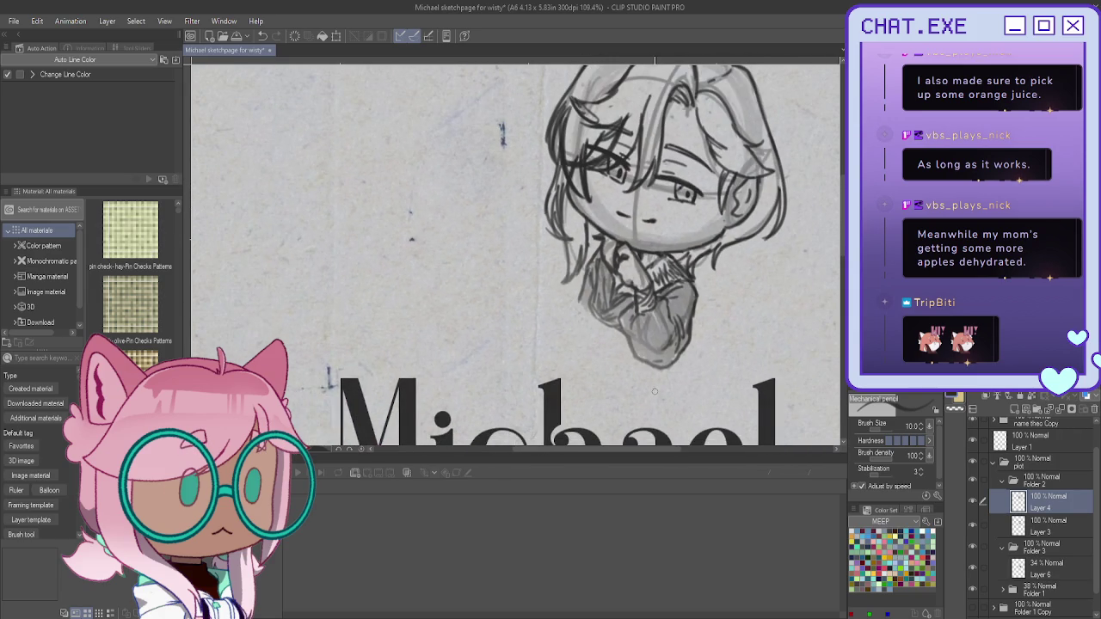
scroll(593, 258, down, 1)
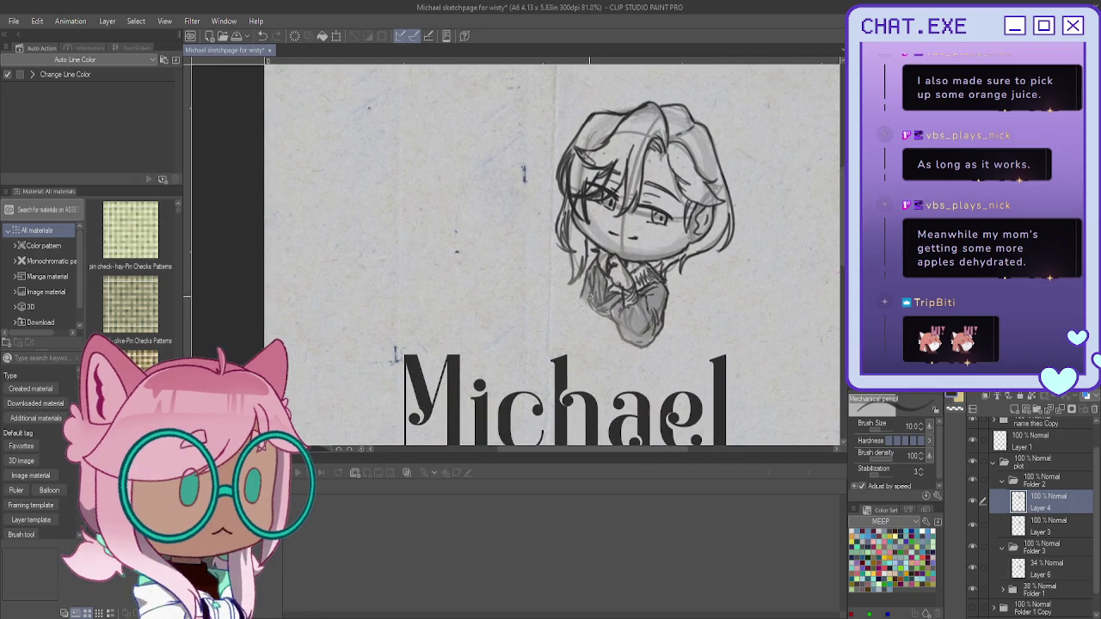
click(1038, 570)
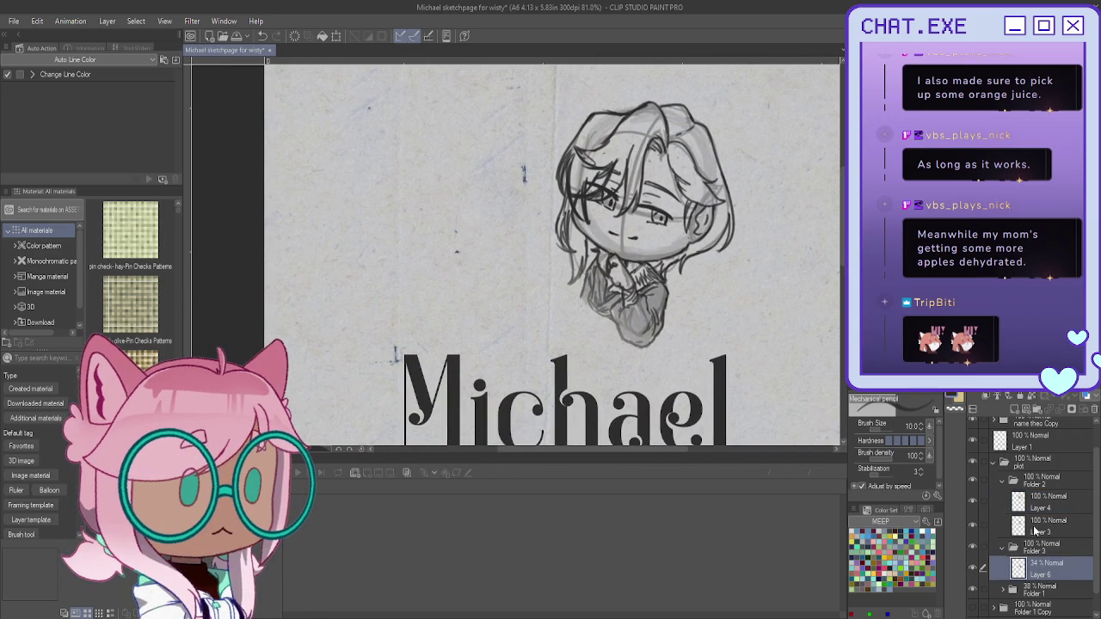
Step: Duplicate Layer 6 as Layer 6 Copy and add darker strands at the parting and right side
click(979, 398)
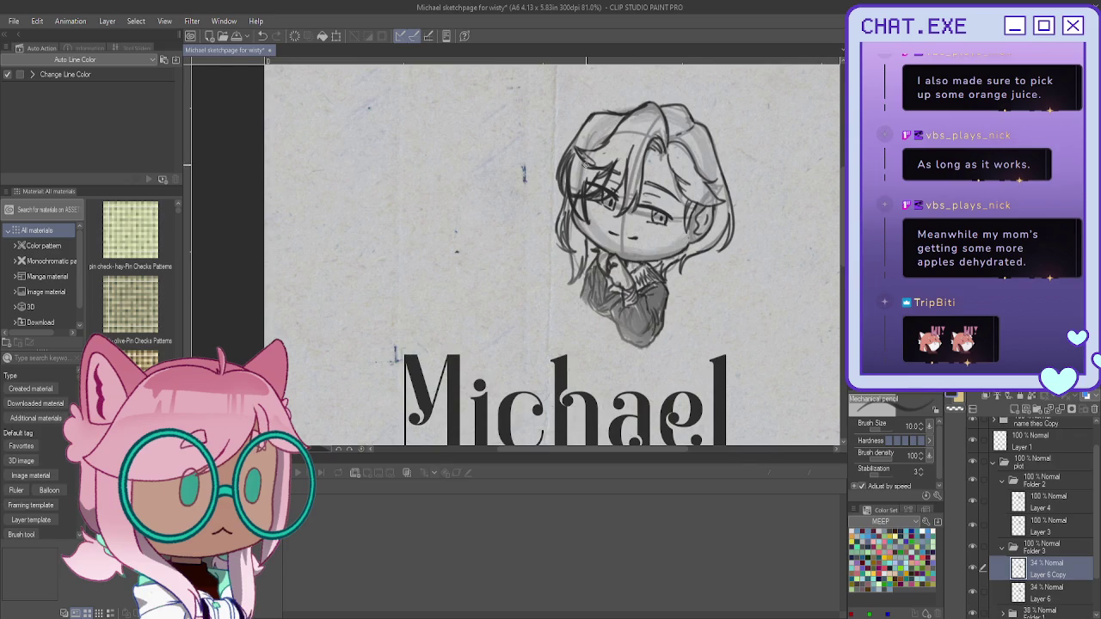
scroll(584, 164, up, 3)
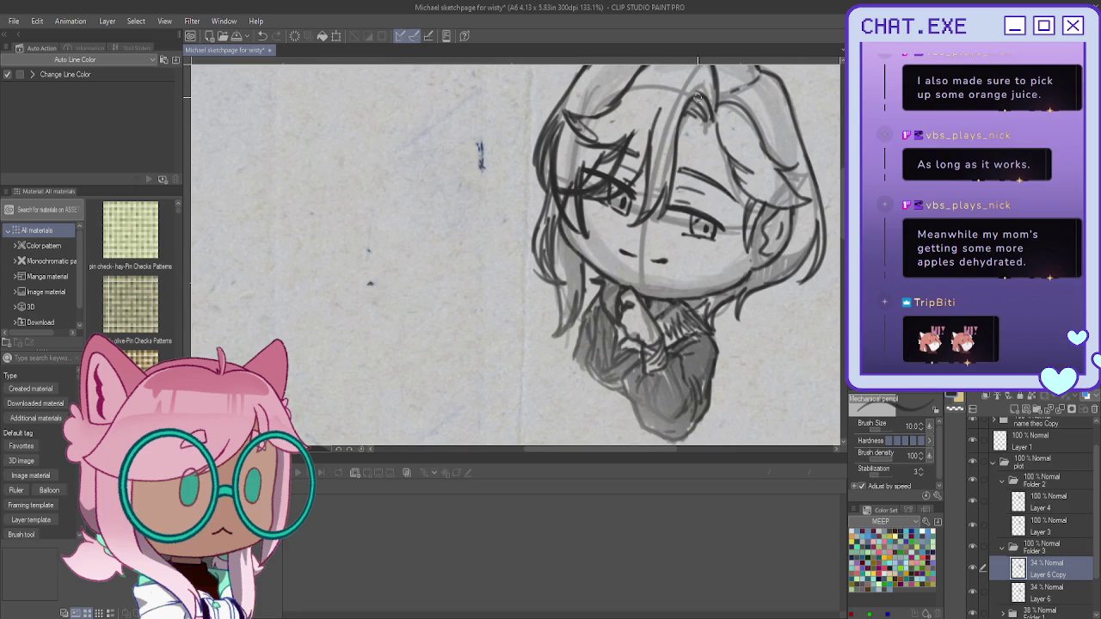
mouse_move(693, 139)
mouse_down()
mouse_move(686, 107)
mouse_move(682, 142)
mouse_move(734, 169)
mouse_up()
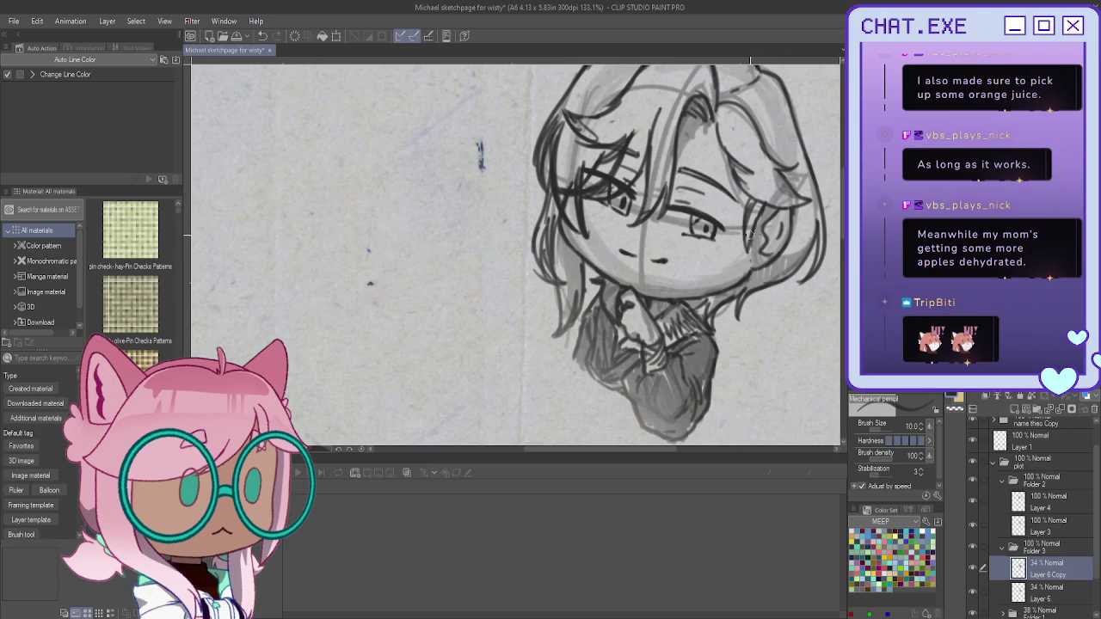
scroll(691, 353, down, 2)
mouse_move(688, 145)
mouse_down()
mouse_move(673, 179)
mouse_move(678, 222)
mouse_up()
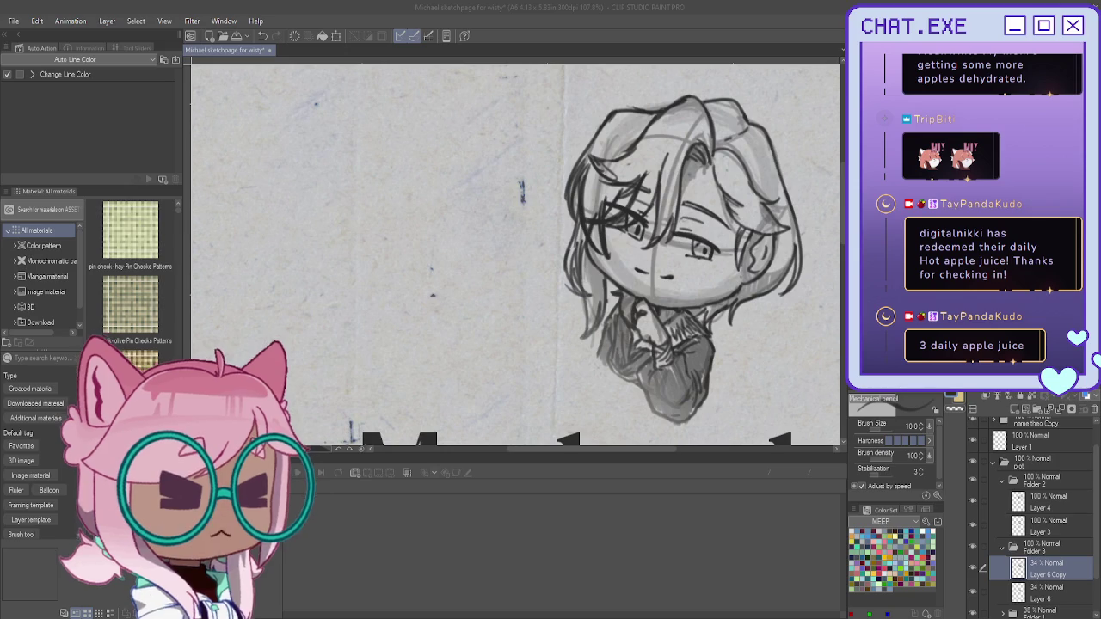
Step: Straighten, enlarge and shift the whole chibi character in the plot folder to the right
key(ctrl+0)
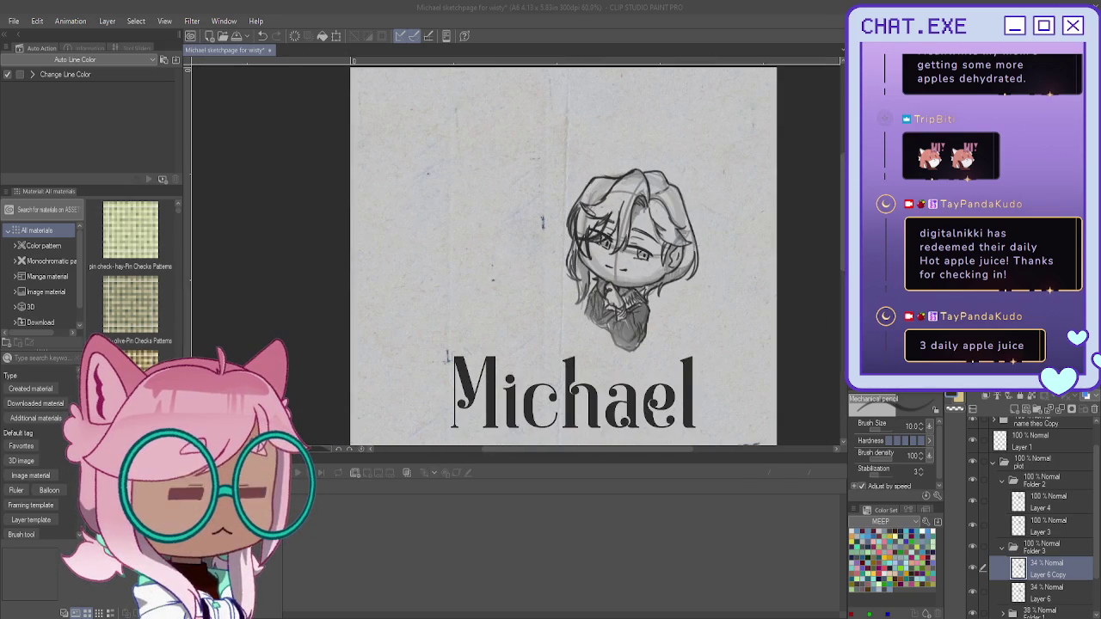
click(1027, 465)
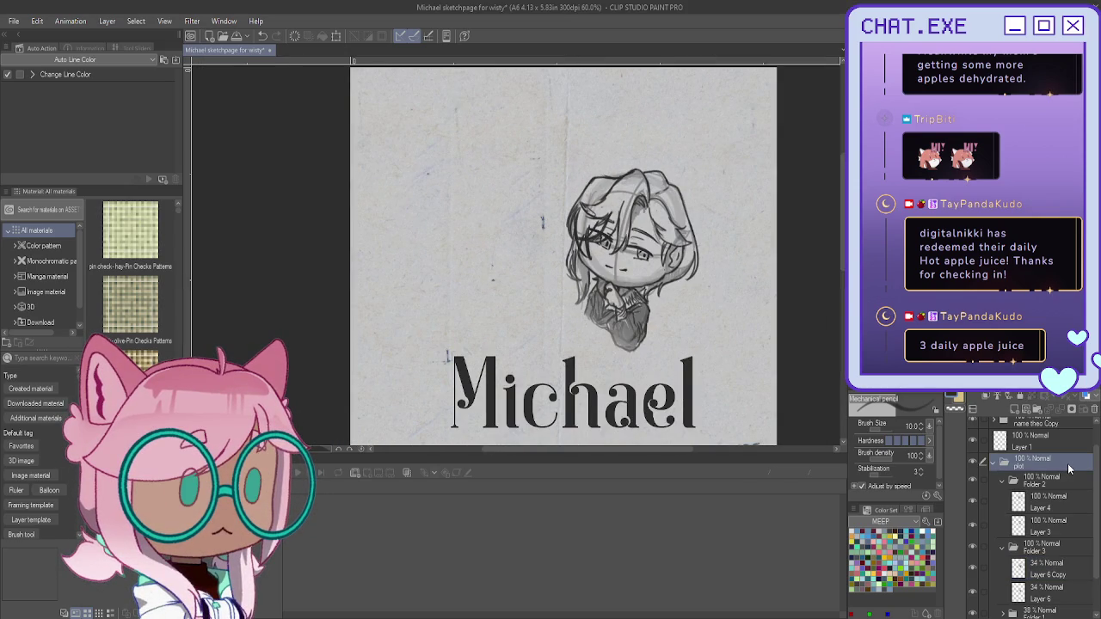
key(ctrl+t)
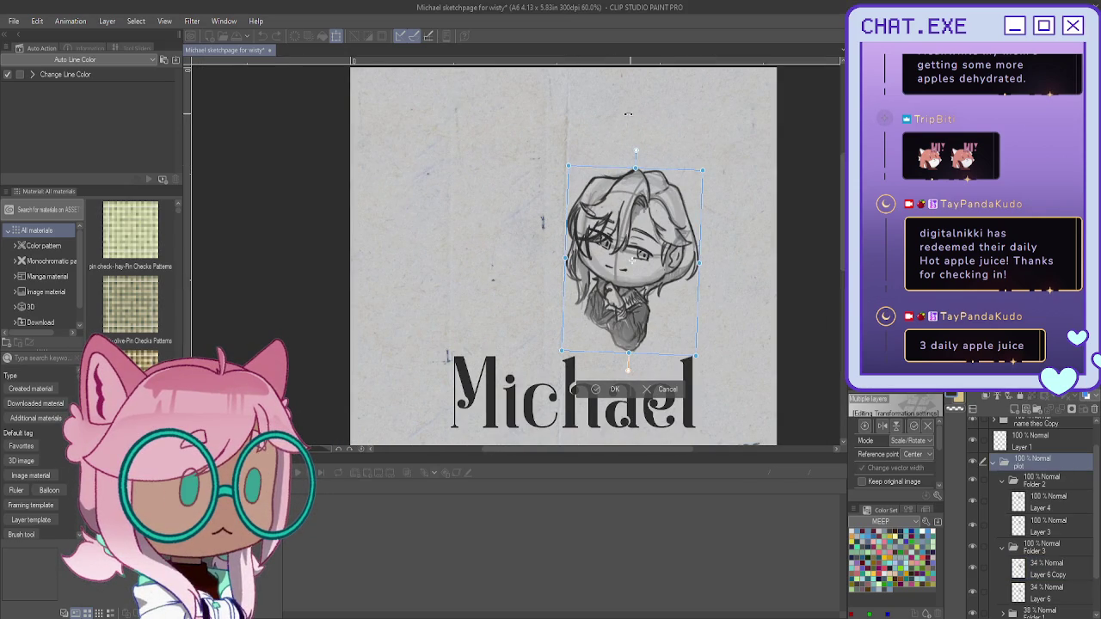
drag(608, 140, 623, 127)
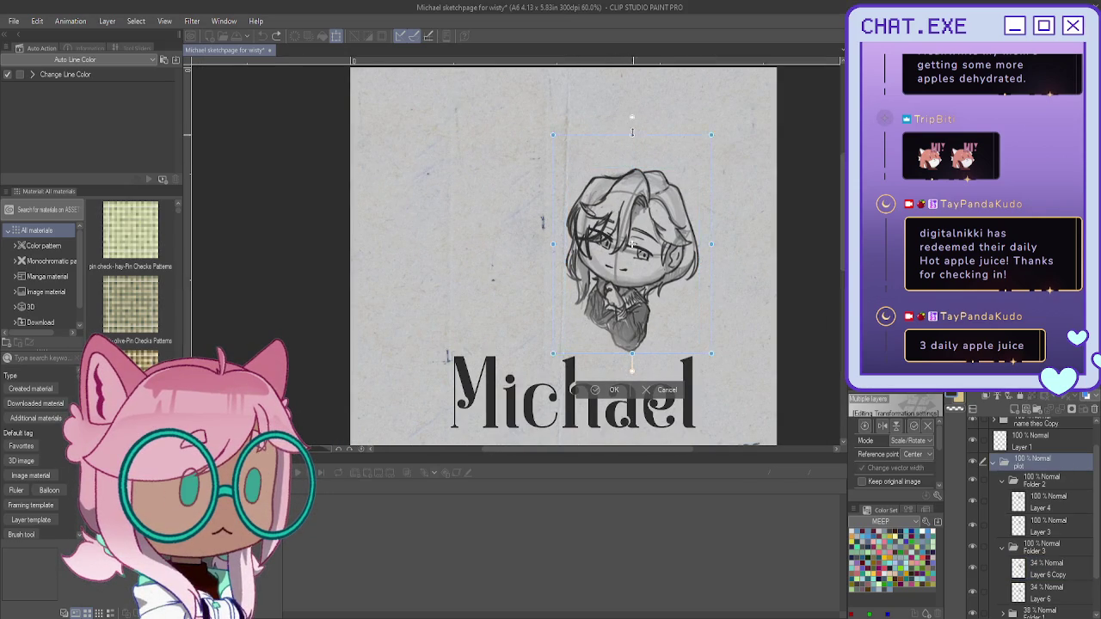
drag(632, 168, 632, 104)
scroll(617, 248, down, 2)
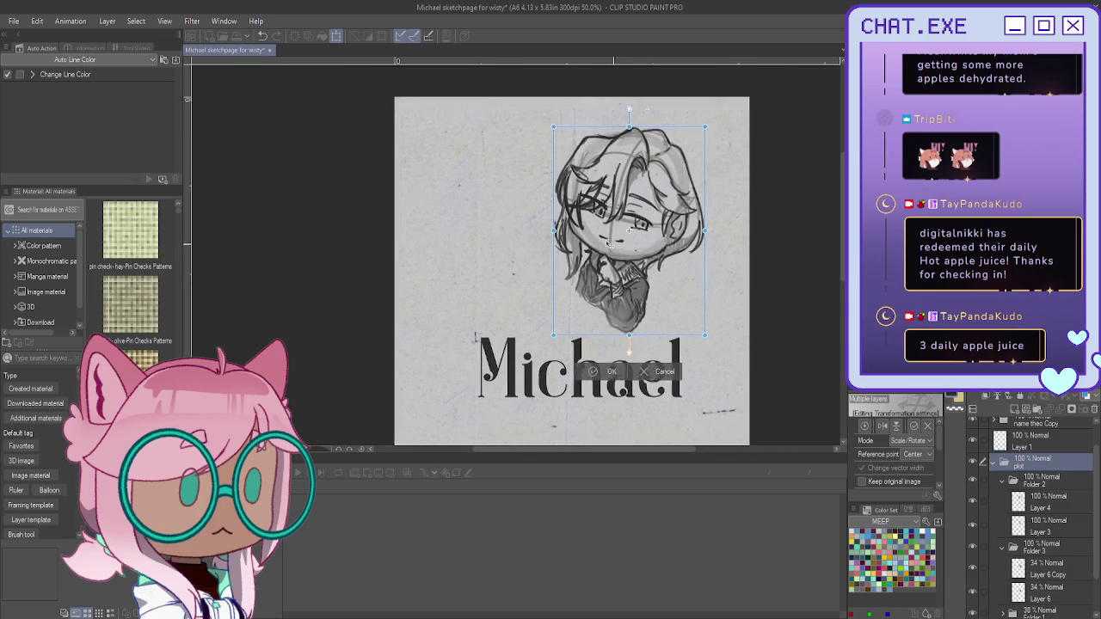
mouse_move(617, 249)
mouse_down()
mouse_move(647, 287)
mouse_move(630, 292)
mouse_up()
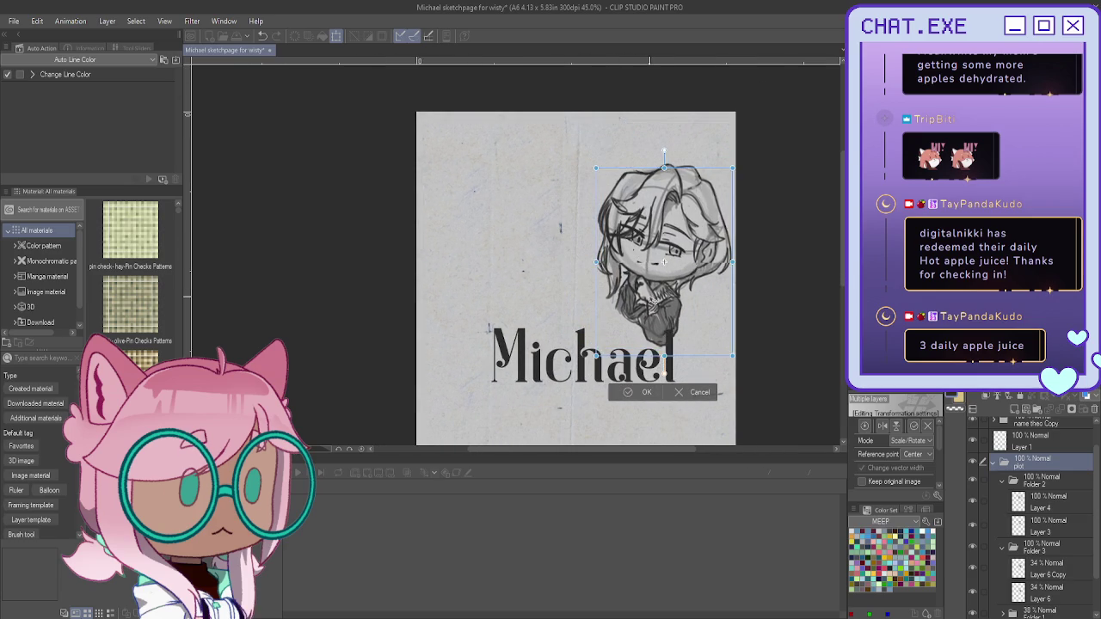
drag(632, 293, 630, 295)
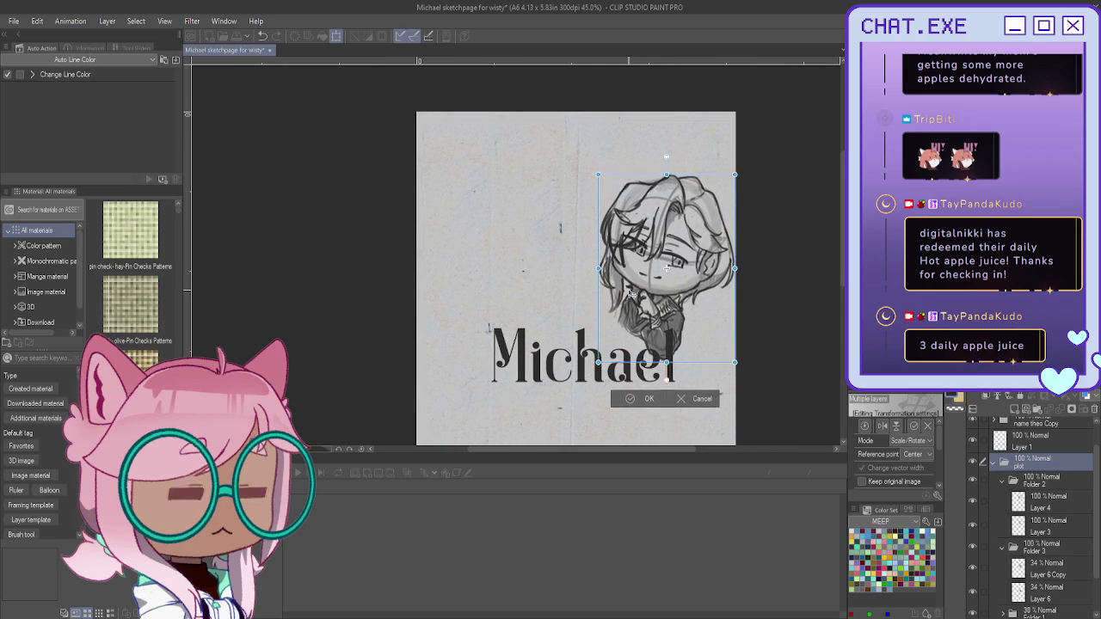
key(Return)
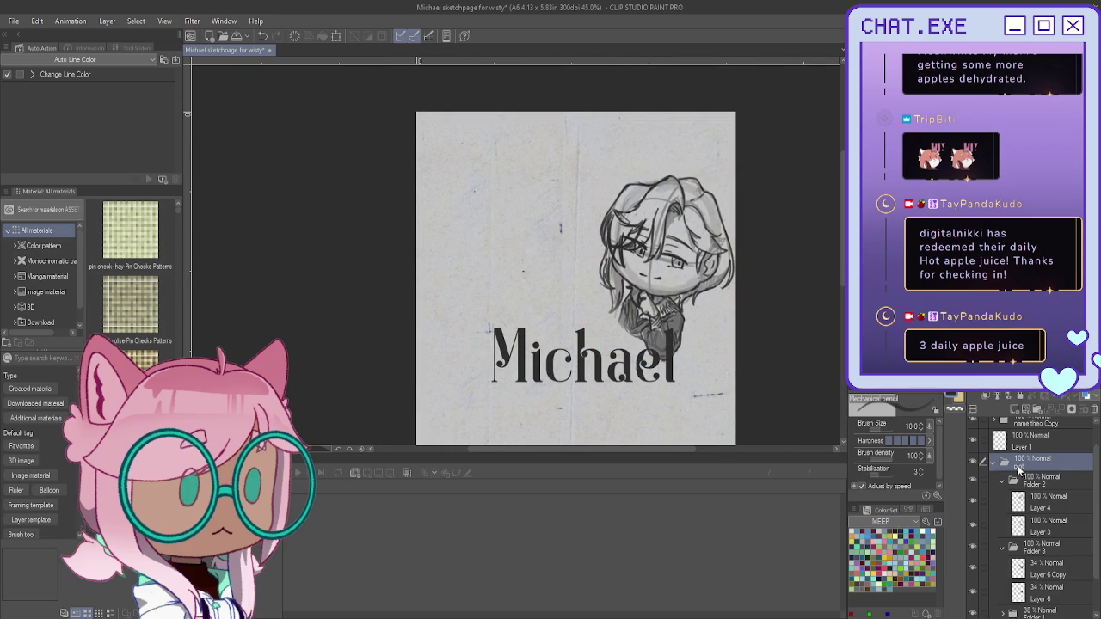
Step: Scale up the Layer 15 Copy shading slightly and shift it a little right
scroll(998, 472, up, 1)
click(993, 450)
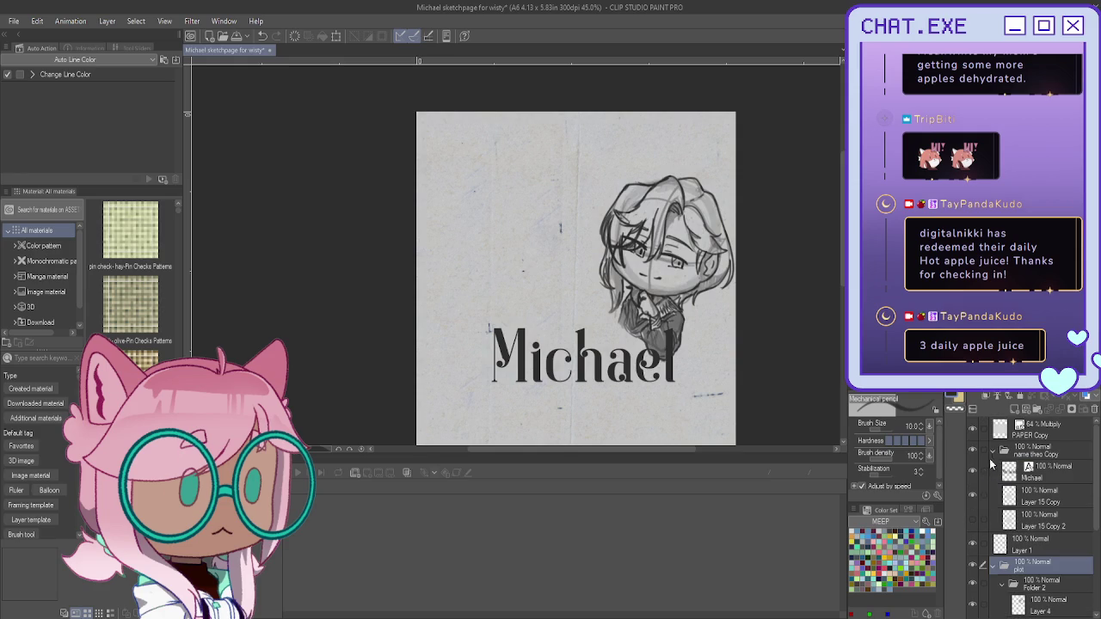
click(973, 520)
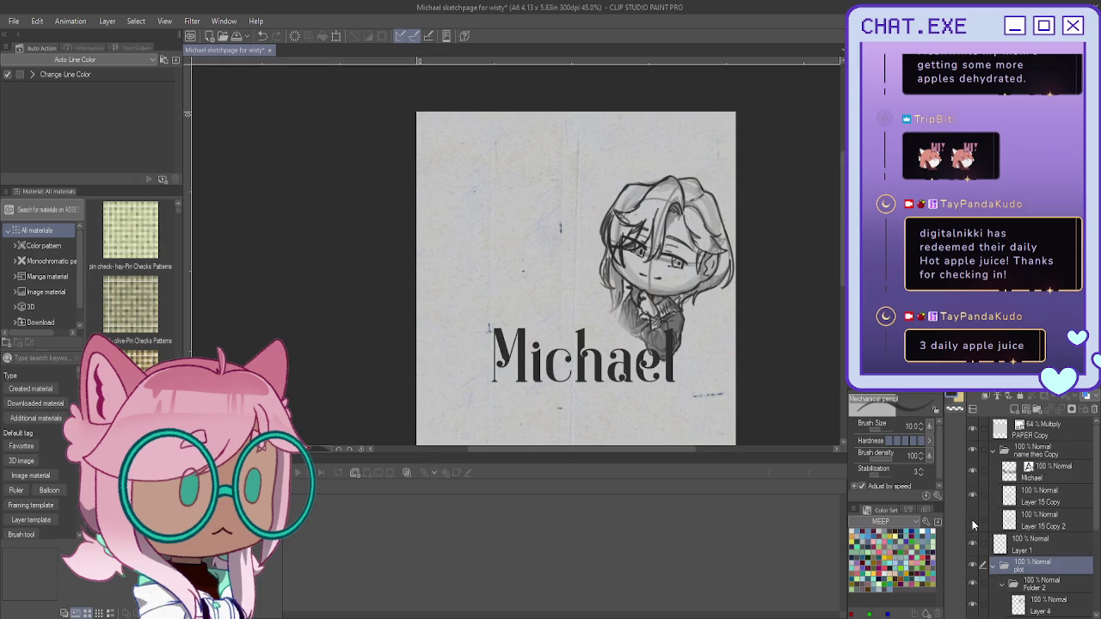
click(972, 523)
click(1022, 503)
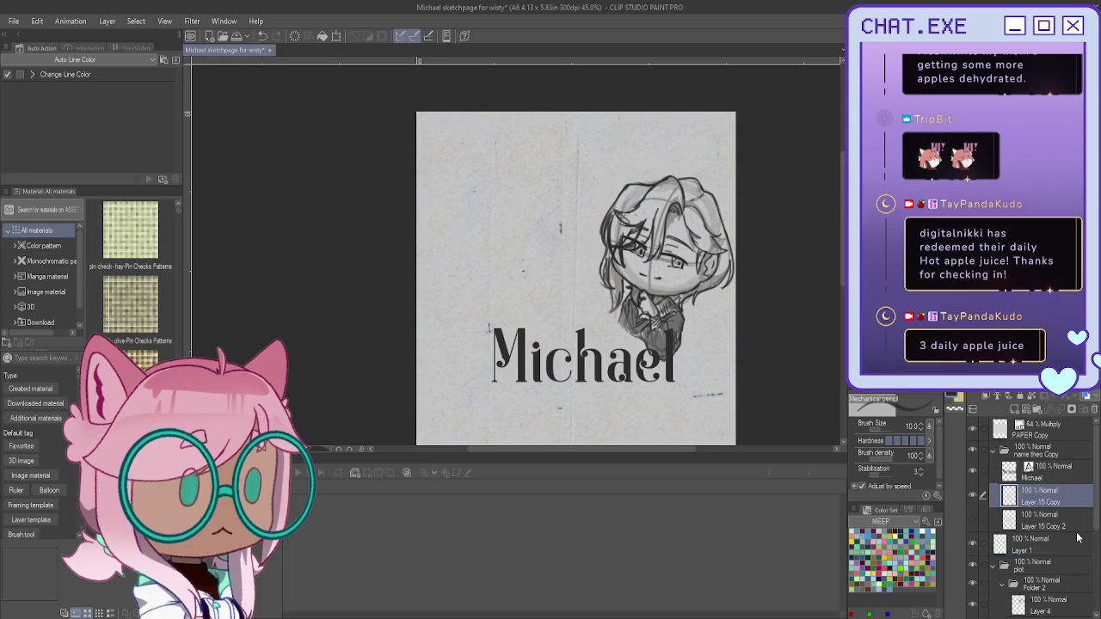
key(ctrl+t)
drag(671, 365, 697, 358)
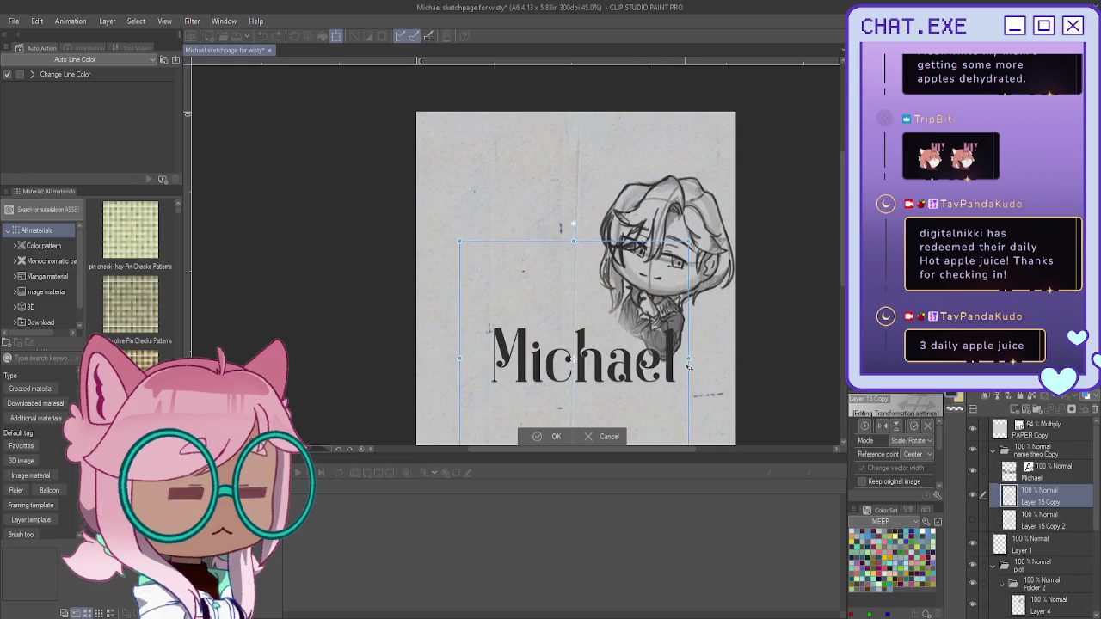
drag(472, 242, 453, 226)
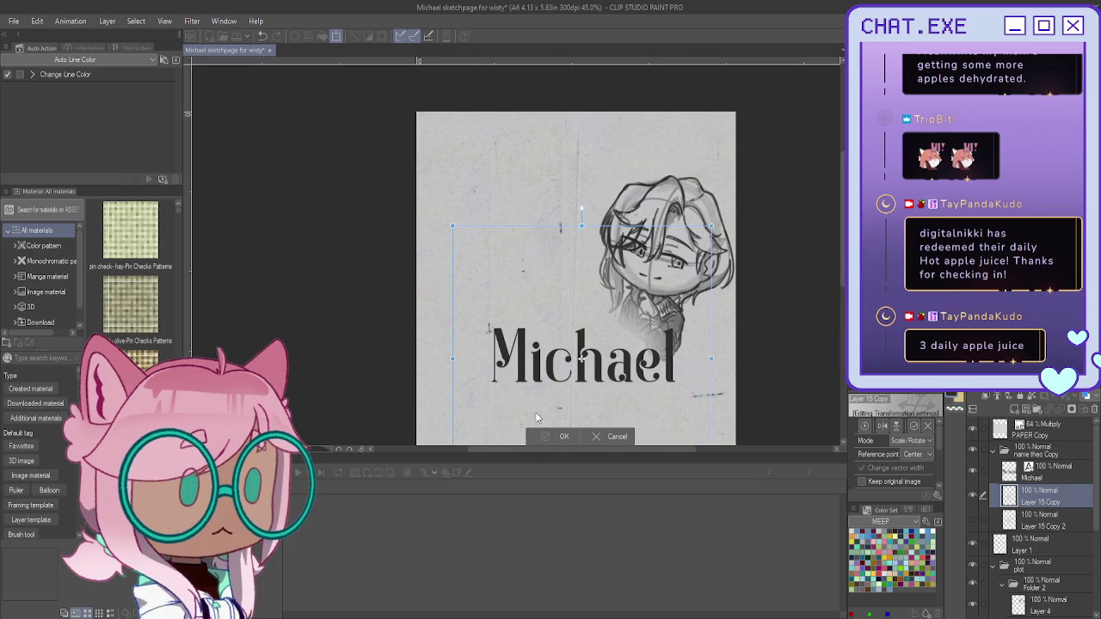
key(Return)
scroll(481, 327, down, 2)
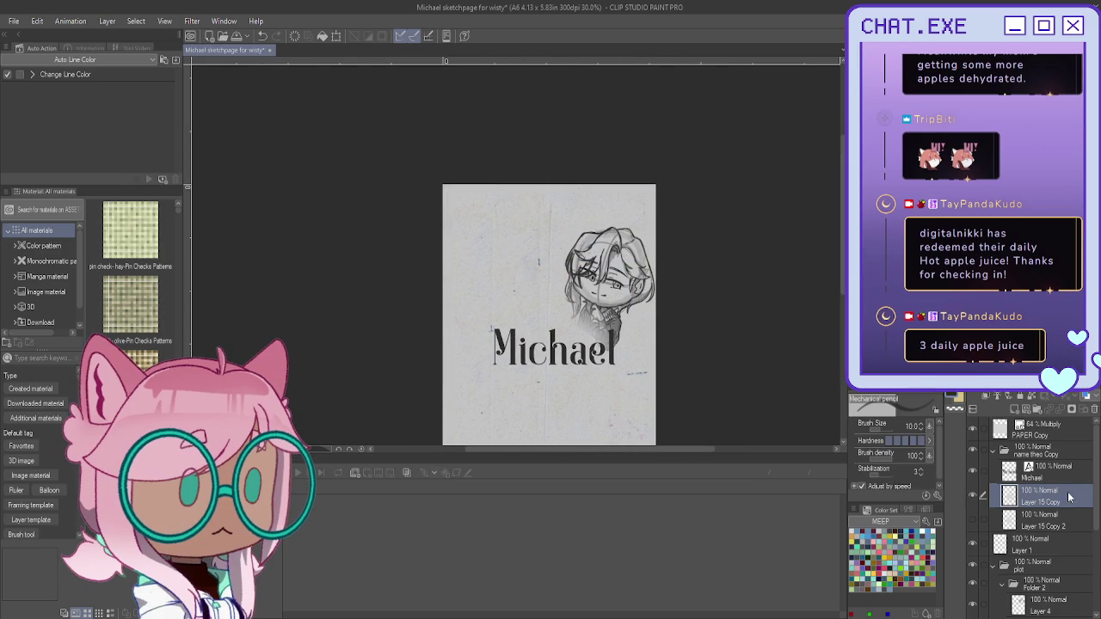
Step: Collapse the open folders and duplicate the Folder 1 Copy folder
click(998, 451)
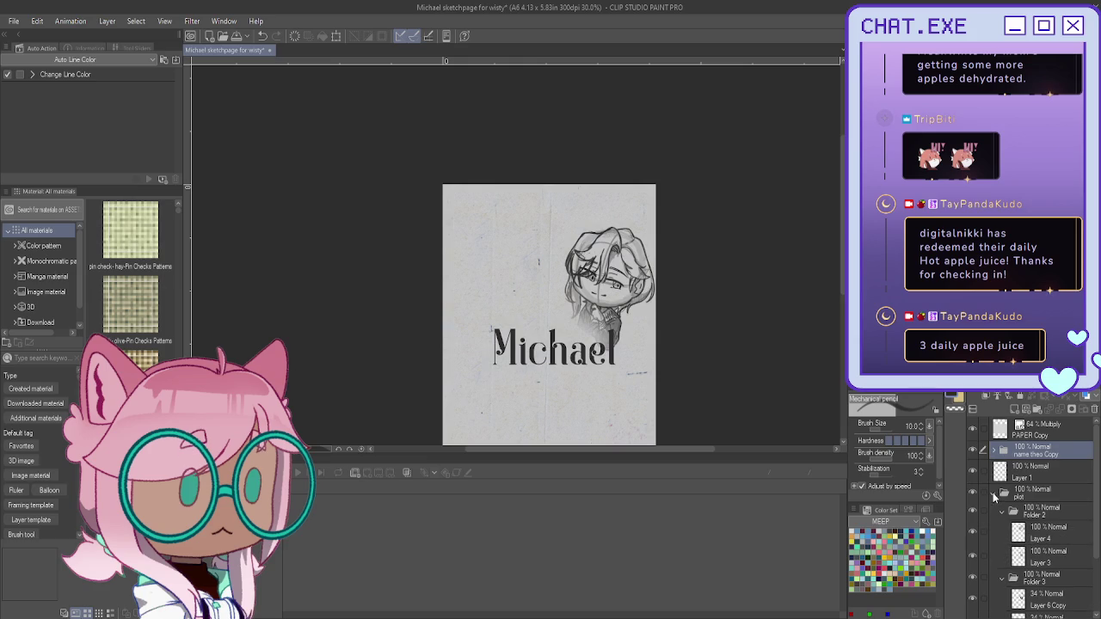
click(993, 492)
click(1025, 514)
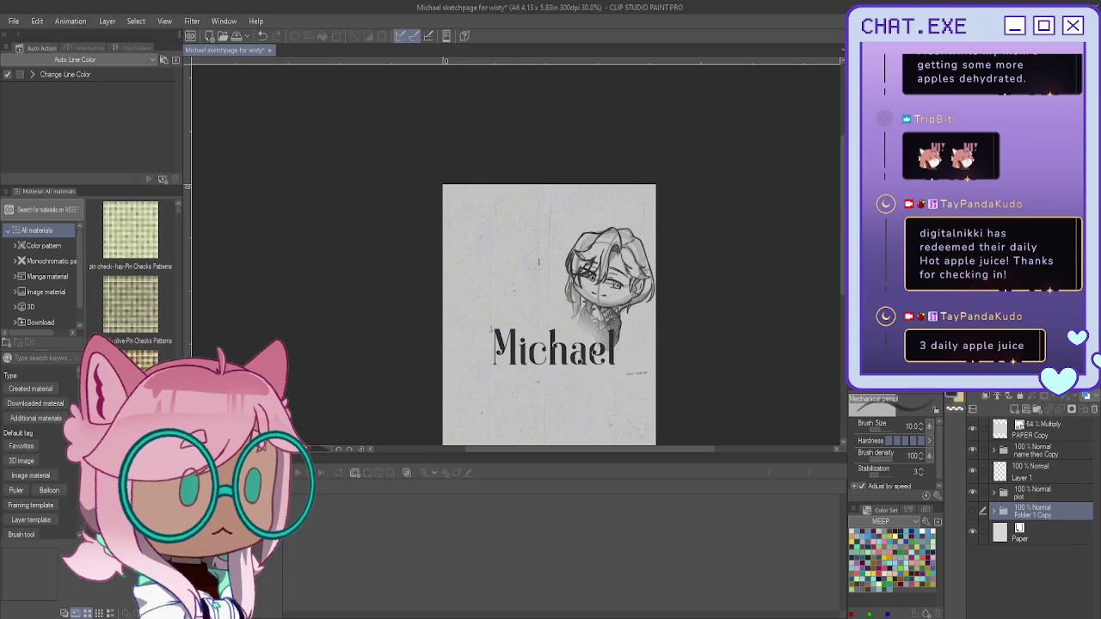
key(ctrl+c)
key(ctrl+v)
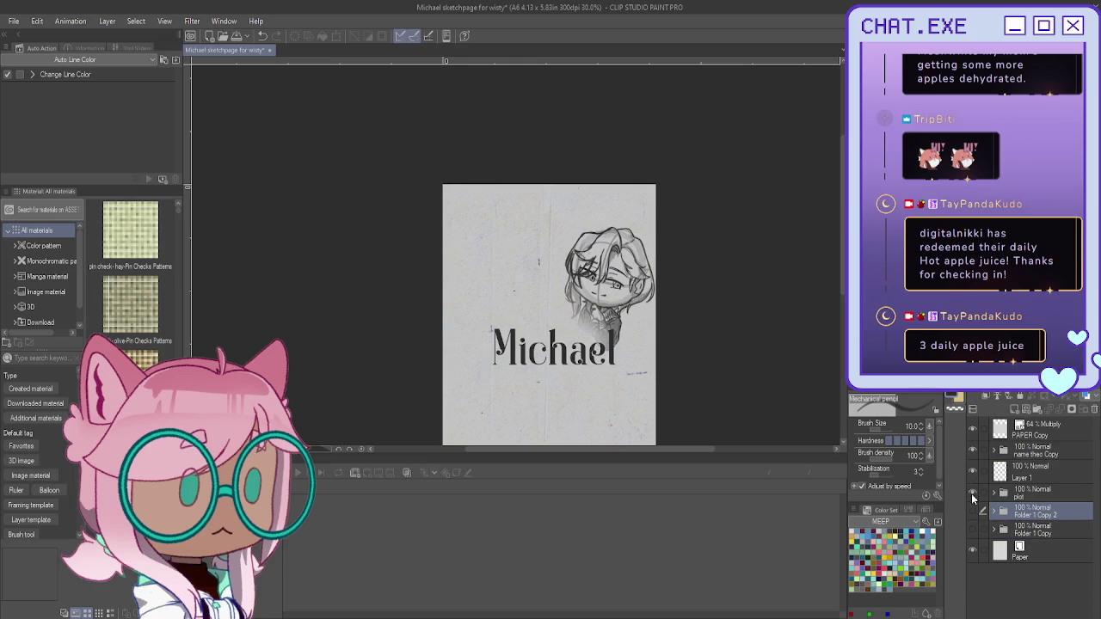
Step: Hide the chibi plot folder, show Folder 1 Copy 2, and select Layer 2 Copy 3
click(971, 494)
click(973, 472)
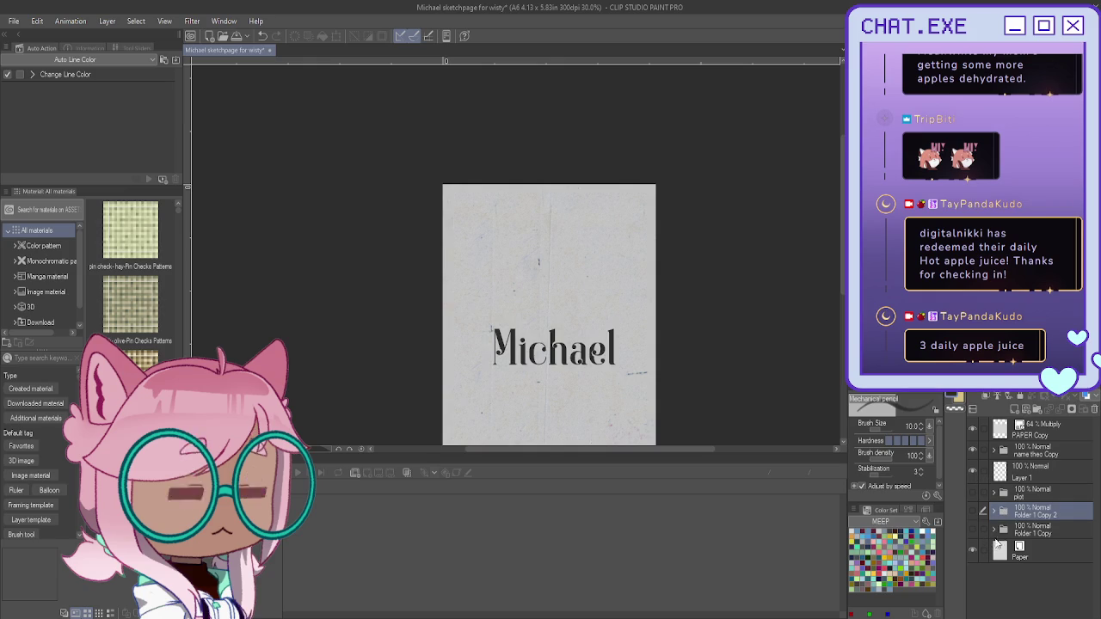
click(972, 511)
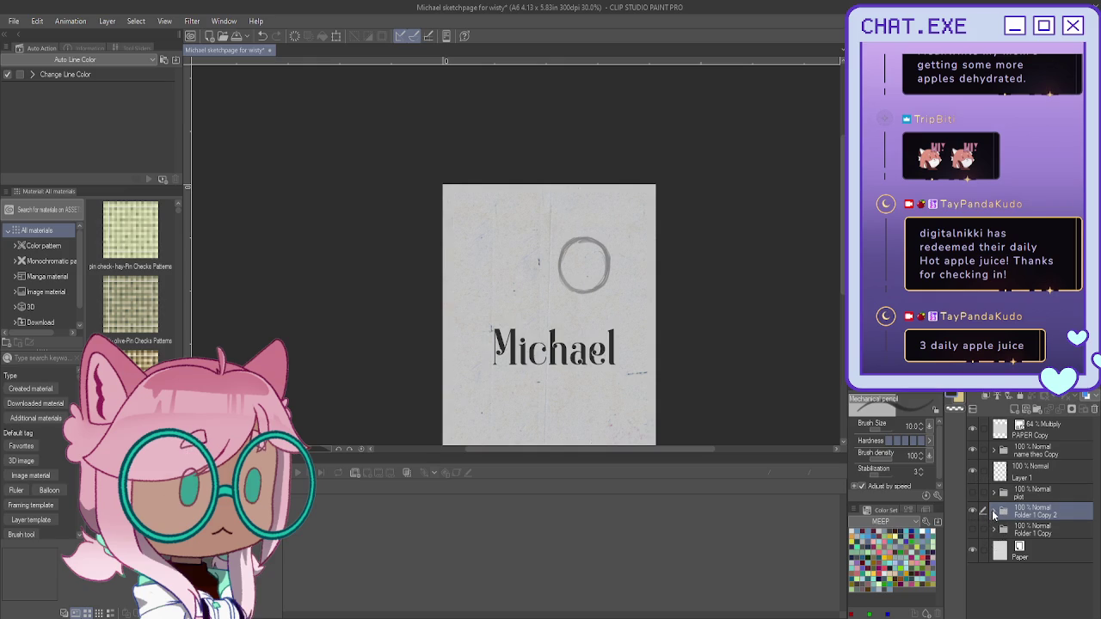
click(993, 511)
click(1025, 539)
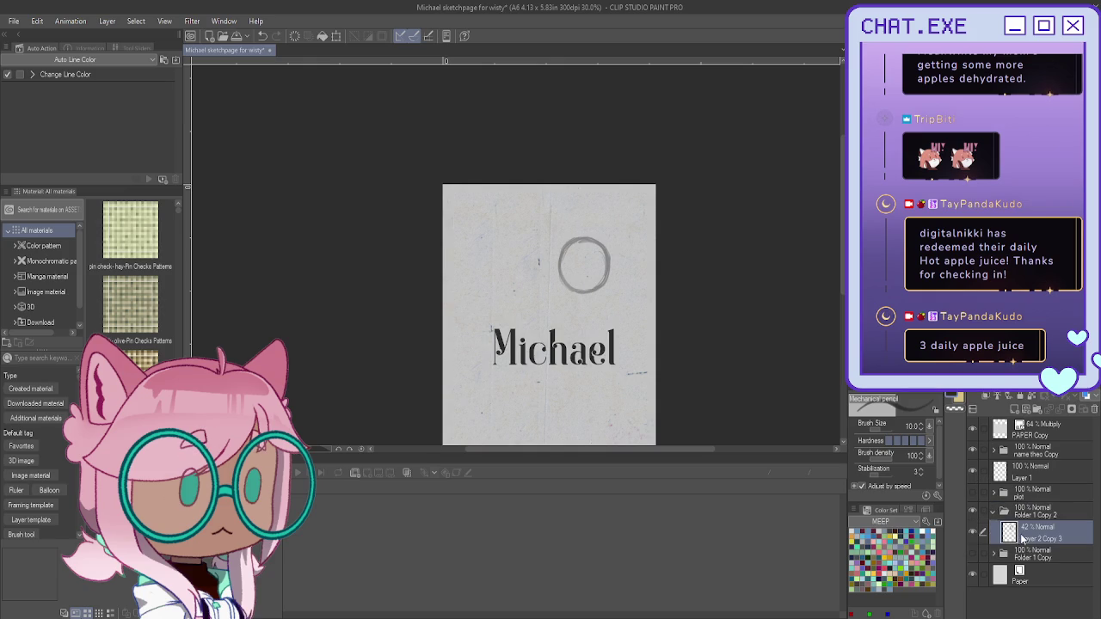
scroll(574, 258, up, 1)
scroll(573, 258, up, 1)
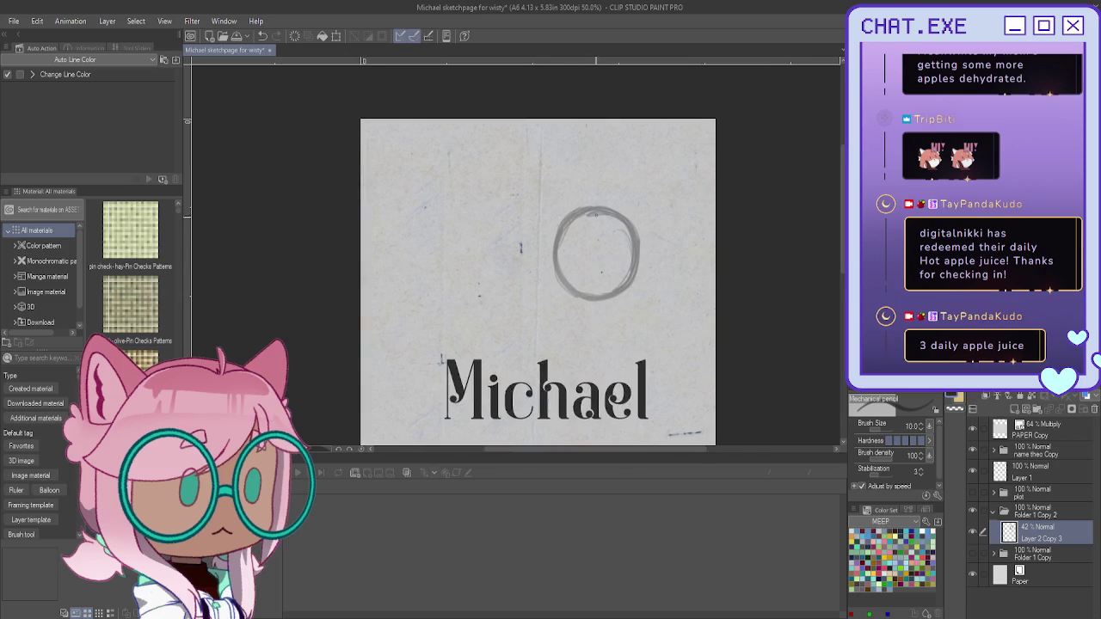
Step: Draw vertical and horizontal guide lines crossing the circle
scroll(574, 258, up, 1)
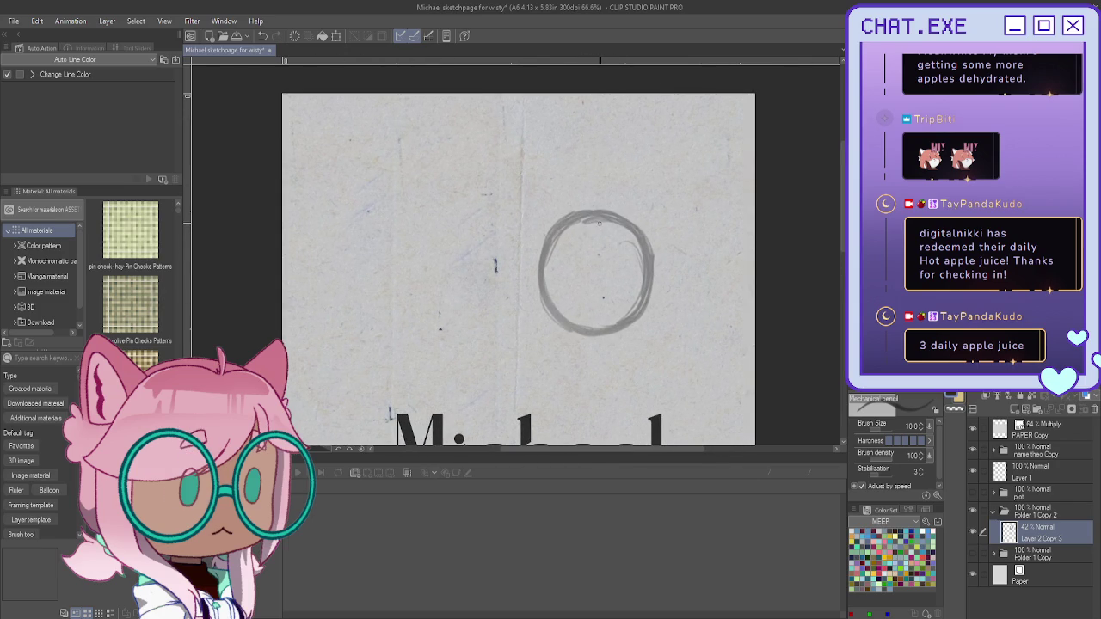
mouse_move(599, 222)
mouse_down()
mouse_move(595, 299)
mouse_move(555, 288)
mouse_up()
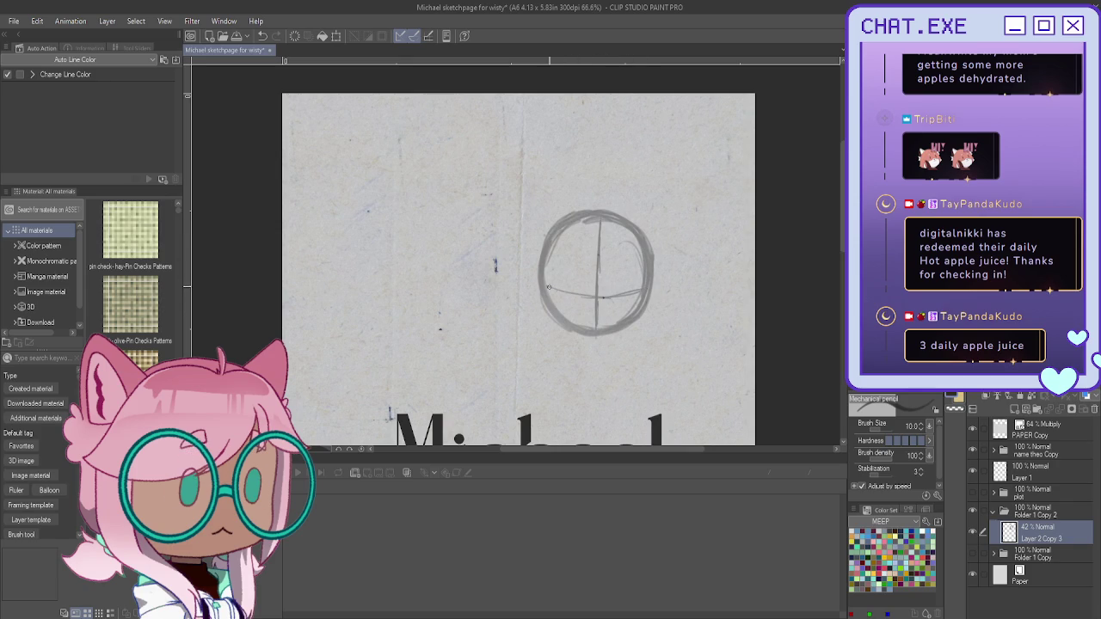
key(ctrl+z)
mouse_move(611, 286)
mouse_down()
mouse_move(540, 286)
mouse_move(642, 284)
mouse_up()
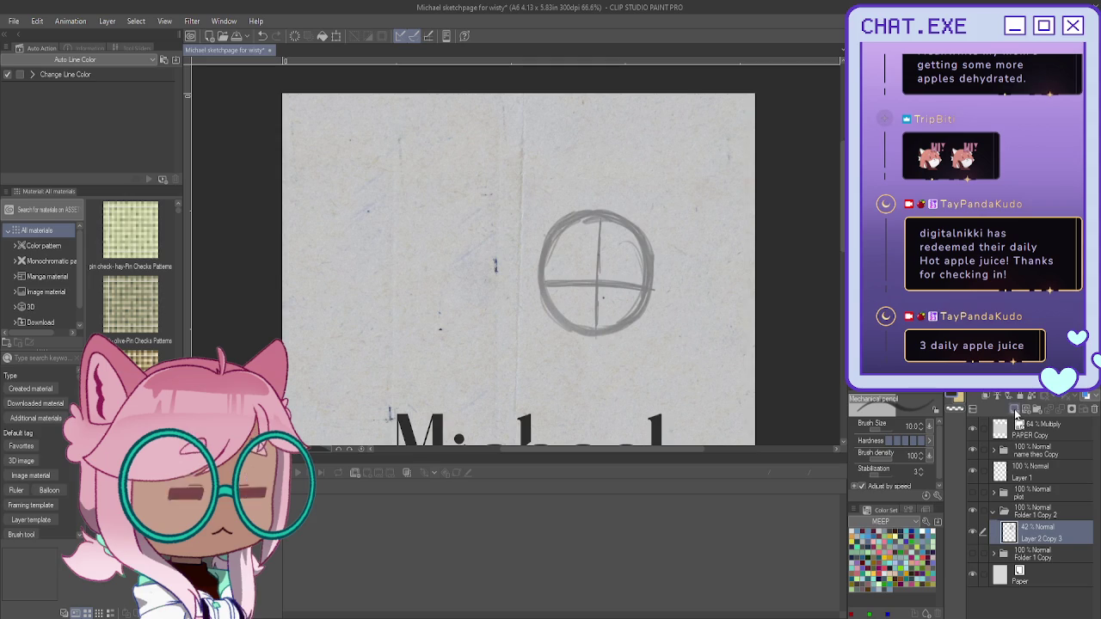
Step: Group the circle layer into new Folder 4 and add Layer 7 above it
drag(1047, 532, 1037, 410)
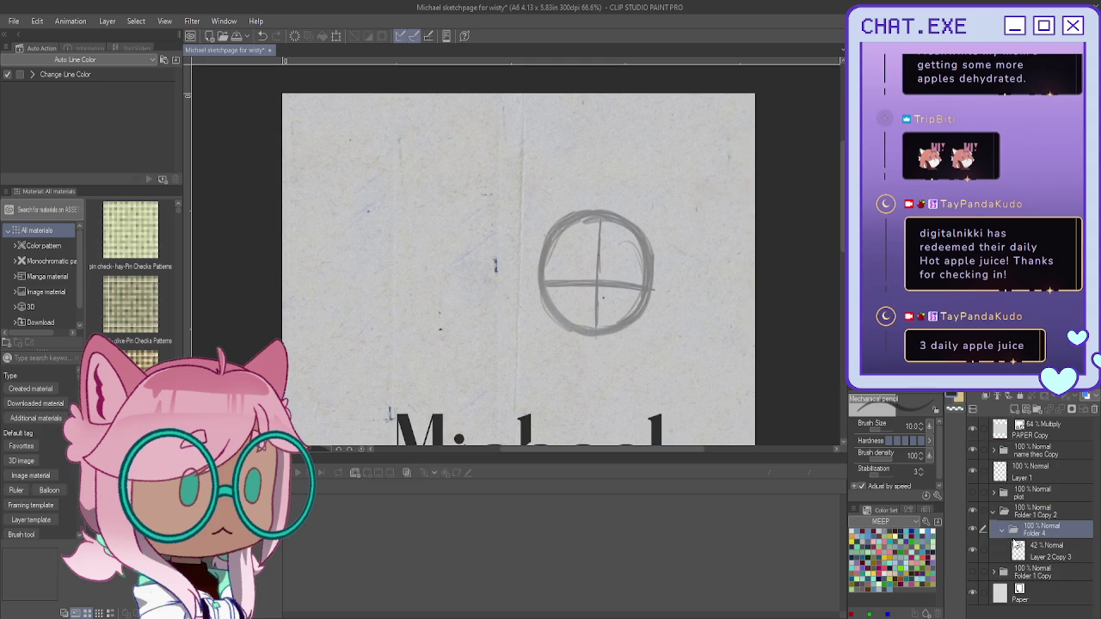
click(1015, 408)
scroll(625, 320, up, 1)
Step: Sketch trial strokes along the circle's right edge, then undo them
mouse_move(648, 323)
mouse_down()
mouse_move(658, 251)
mouse_move(638, 336)
mouse_up()
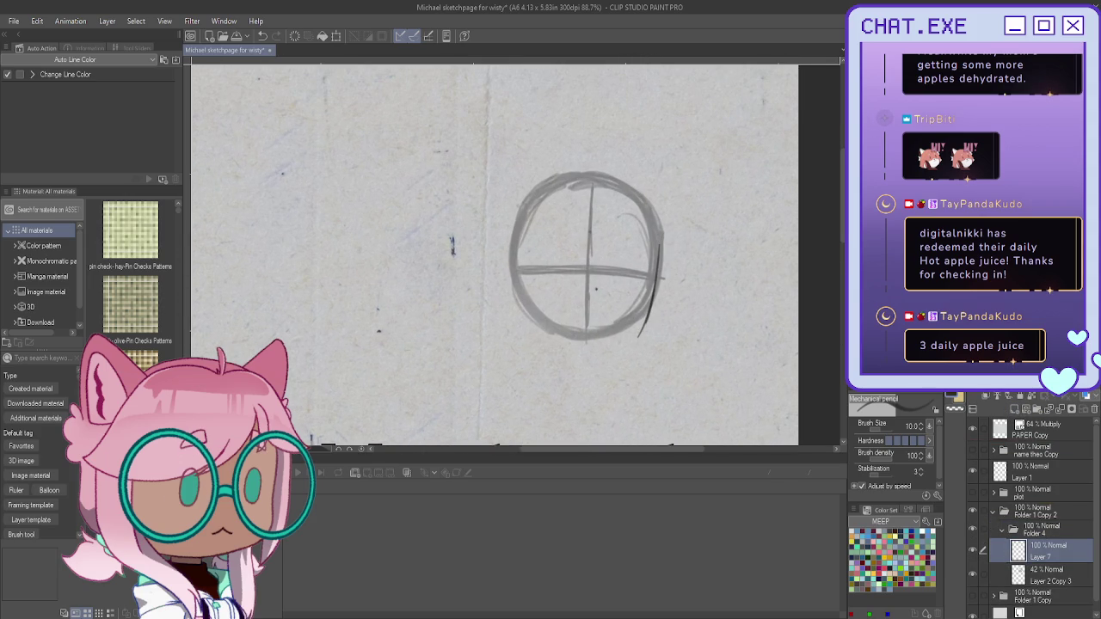
key(ctrl+z)
drag(659, 251, 639, 325)
drag(656, 280, 632, 332)
drag(655, 246, 619, 347)
key(ctrl+z)
key(ctrl+z)
key(ctrl+z)
scroll(608, 196, up, 2)
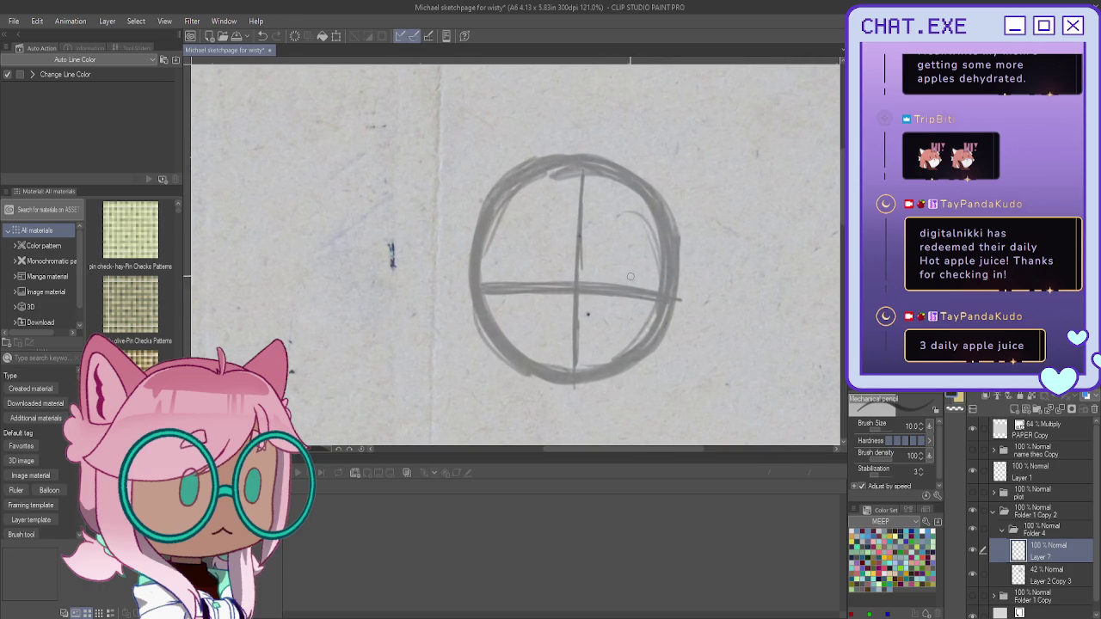
Step: Draw two closed curved eyes and dark arched eyebrows
mouse_move(598, 277)
mouse_down()
mouse_move(636, 275)
mouse_move(600, 275)
mouse_move(651, 288)
mouse_up()
drag(606, 229, 654, 257)
drag(601, 232, 654, 255)
mouse_move(504, 241)
mouse_down()
mouse_move(555, 229)
mouse_move(504, 241)
mouse_up()
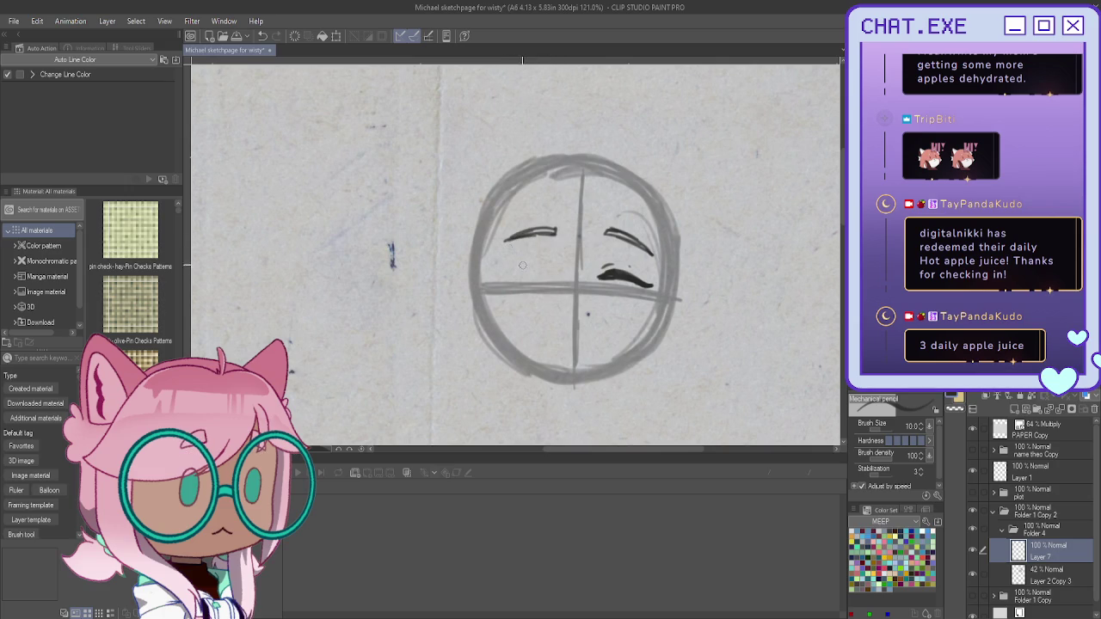
mouse_move(555, 276)
mouse_down()
mouse_move(542, 268)
mouse_move(508, 275)
mouse_move(552, 278)
mouse_move(502, 280)
mouse_move(516, 276)
mouse_up()
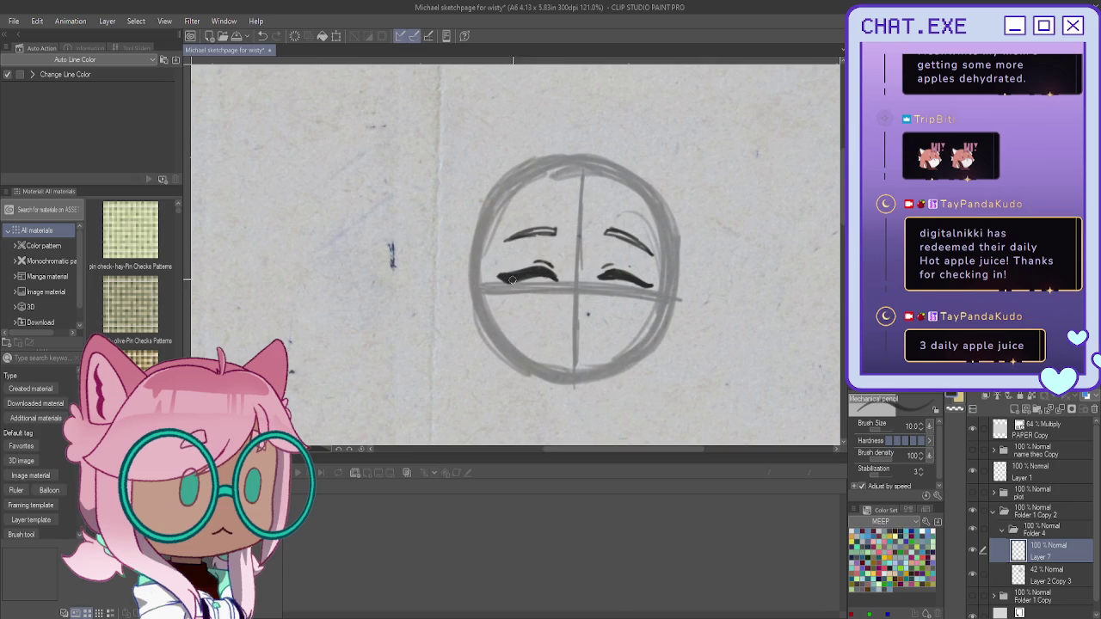
drag(617, 276, 647, 285)
Step: Draw a tiny curved mouth below the eyes
drag(591, 330, 601, 328)
click(557, 328)
drag(557, 328, 567, 331)
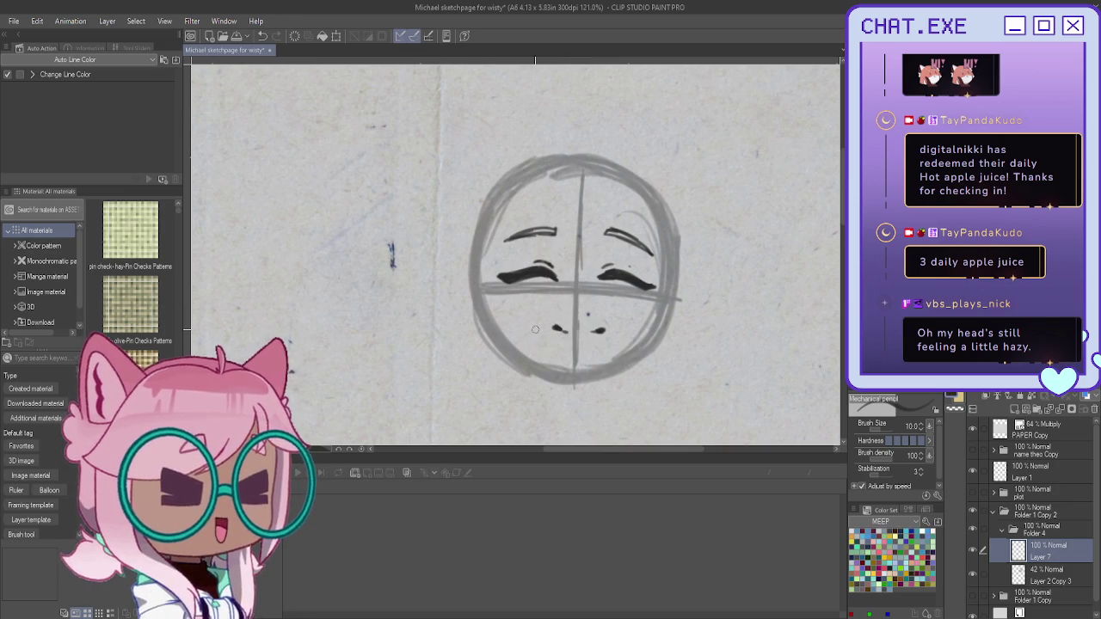
drag(565, 334, 575, 330)
Step: Remove a stray face stroke and nudge the eyes and mouth slightly up-left
drag(662, 289, 623, 368)
key(ctrl+z)
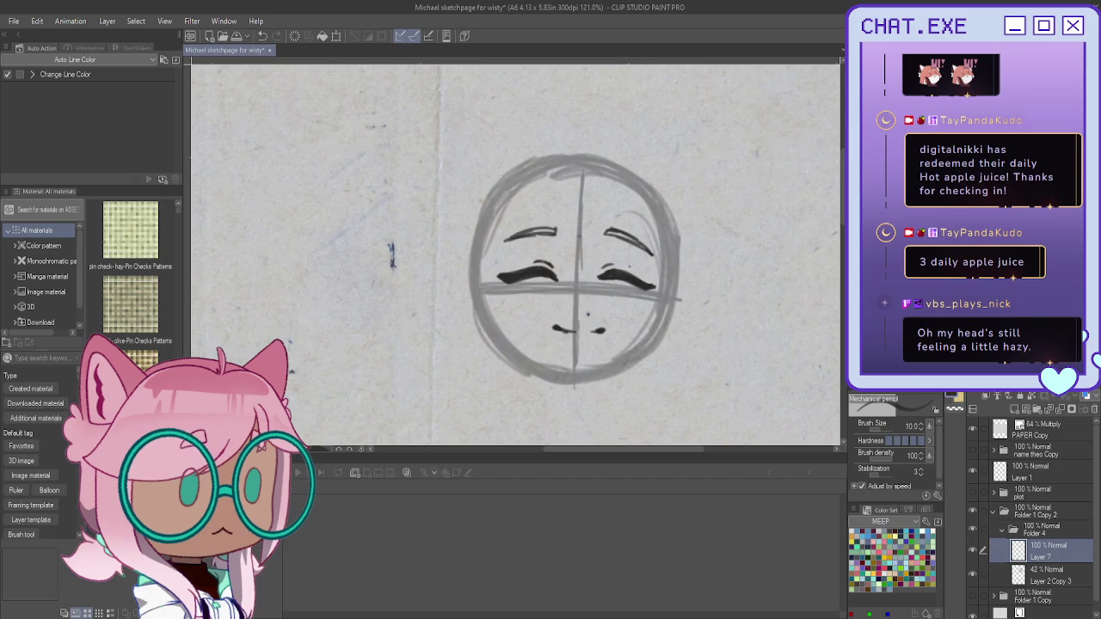
key(k)
drag(592, 381, 588, 380)
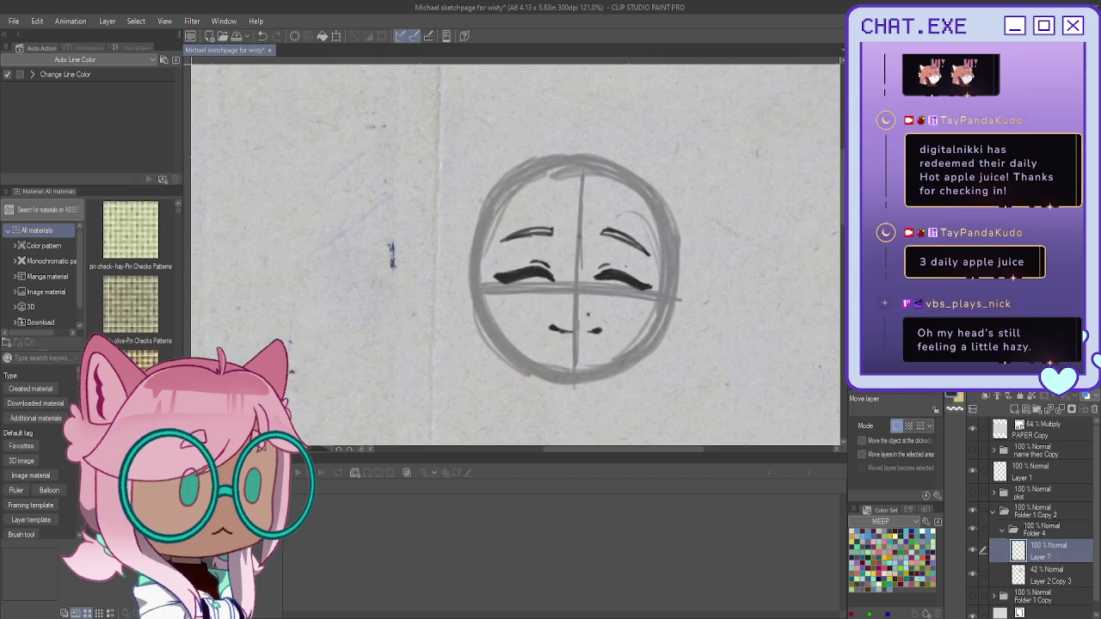
key(p)
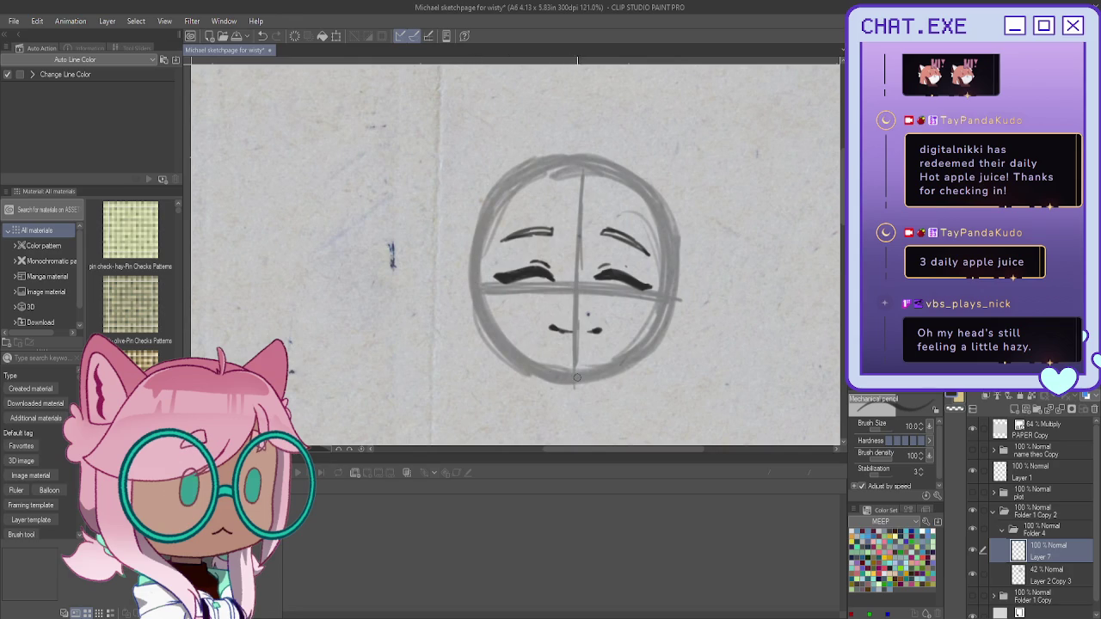
Step: Ink the jawline from the left cheek around the chin to the right cheek
mouse_move(479, 258)
mouse_down()
mouse_move(483, 315)
mouse_move(540, 365)
mouse_move(585, 376)
mouse_up()
drag(523, 356, 486, 307)
key(ctrl+z)
key(ctrl+z)
key(ctrl+z)
key(ctrl+z)
mouse_move(478, 252)
mouse_down()
mouse_move(479, 275)
mouse_move(540, 365)
mouse_move(574, 372)
mouse_up()
mouse_move(669, 256)
mouse_down()
mouse_move(659, 326)
mouse_move(602, 364)
mouse_move(563, 369)
mouse_up()
drag(662, 315, 597, 365)
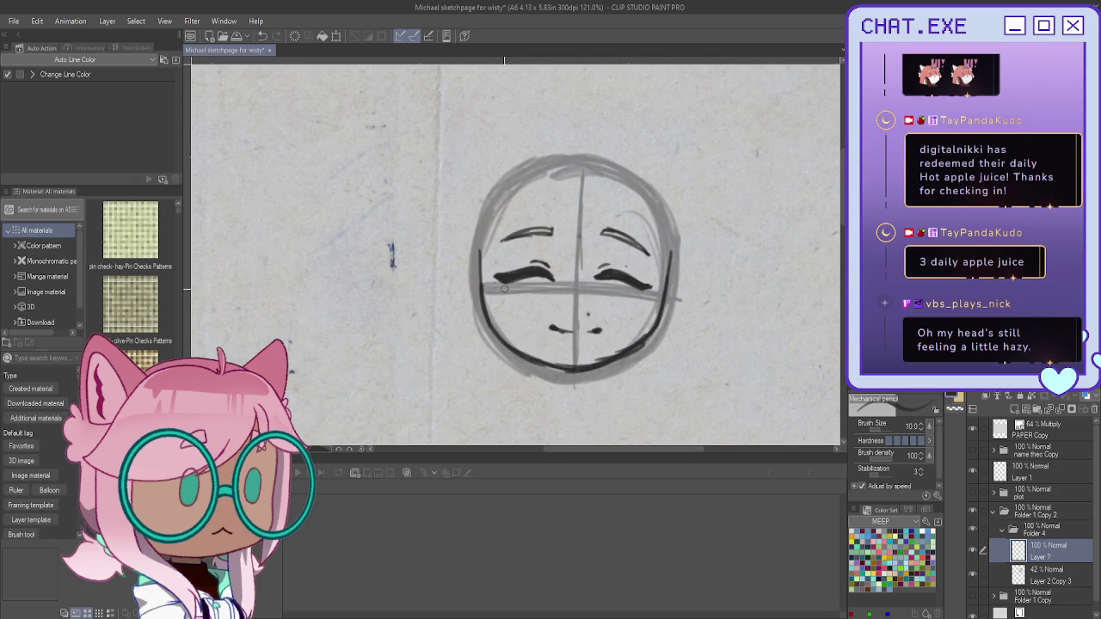
mouse_move(477, 238)
mouse_down()
mouse_move(487, 310)
mouse_move(554, 371)
mouse_up()
Step: Draw and reinforce both ears with inner detail strokes
mouse_move(670, 261)
mouse_down()
mouse_move(688, 288)
mouse_move(666, 322)
mouse_up()
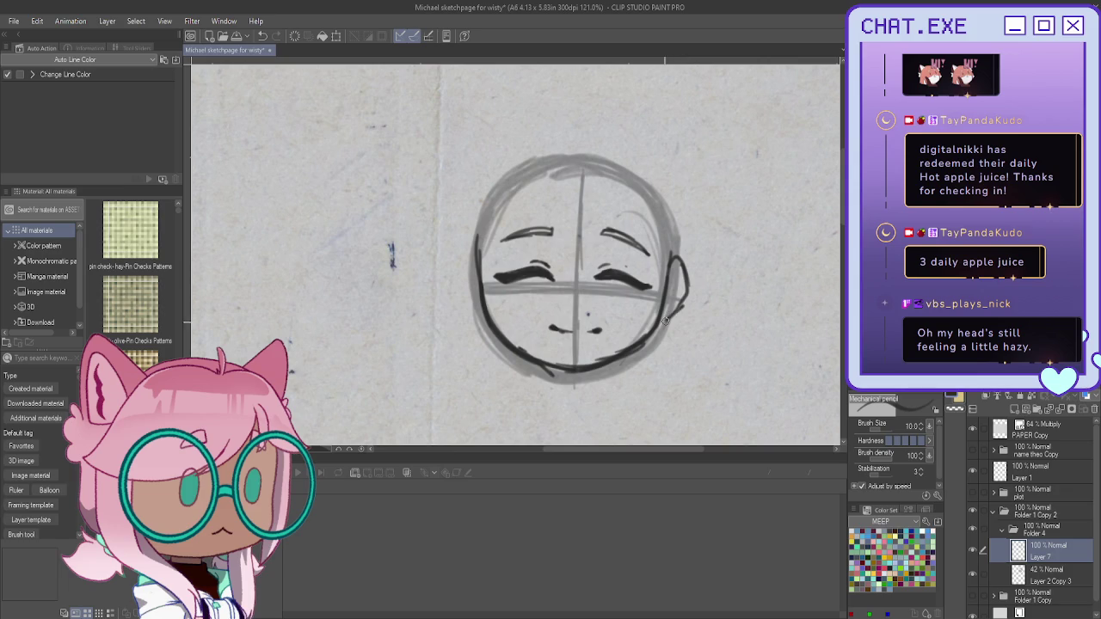
mouse_move(476, 246)
mouse_down()
mouse_move(458, 296)
mouse_move(487, 325)
mouse_move(460, 292)
mouse_move(485, 283)
mouse_up()
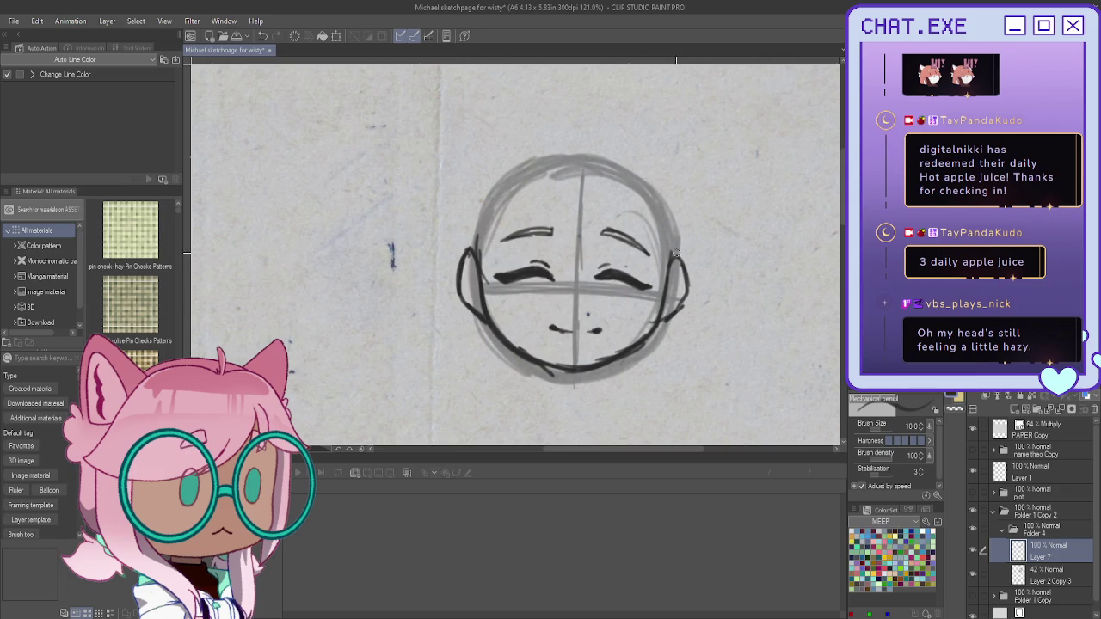
drag(670, 253, 688, 288)
drag(688, 288, 662, 326)
mouse_move(461, 276)
mouse_down()
mouse_move(470, 270)
mouse_move(476, 308)
mouse_up()
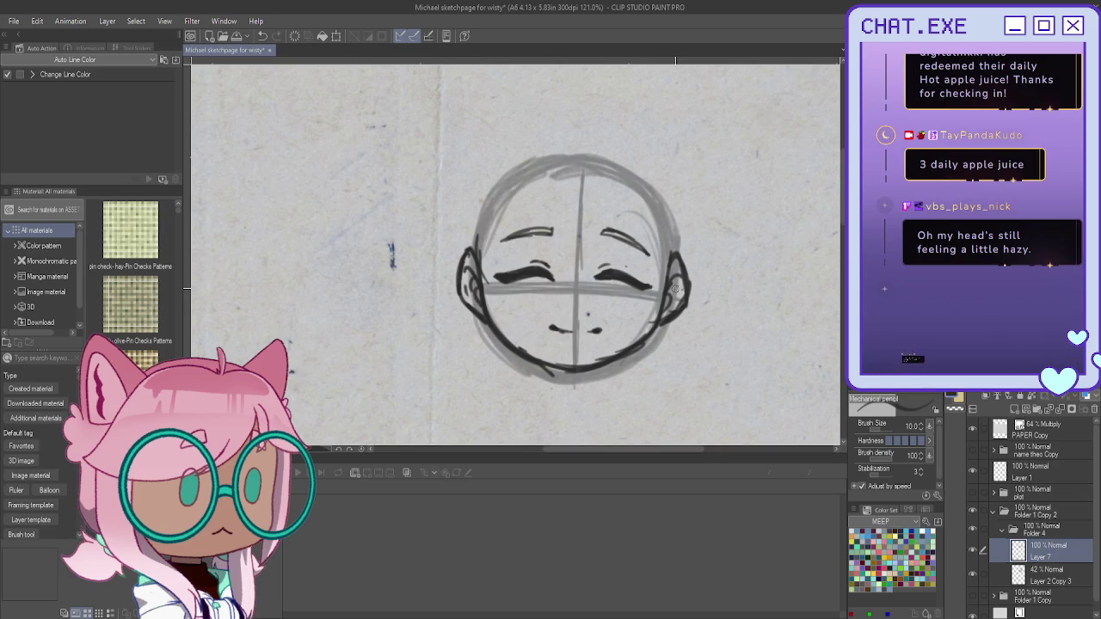
mouse_move(676, 287)
mouse_down()
mouse_move(665, 300)
mouse_move(678, 287)
mouse_move(680, 303)
mouse_up()
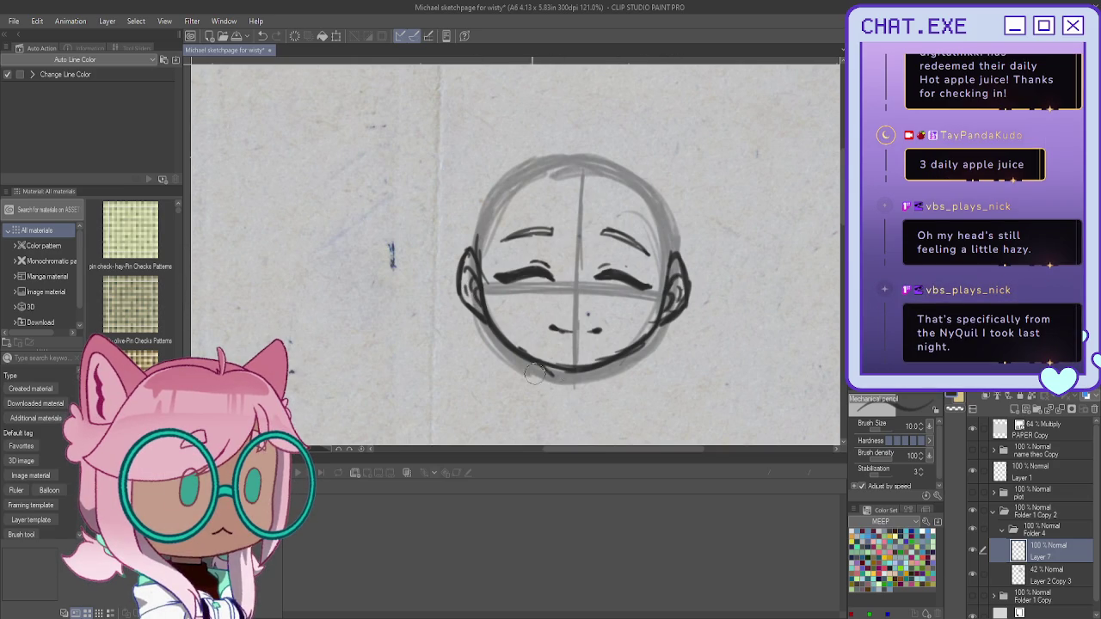
Step: Erase the thick black lower-left jaw line and redraw it as a smooth curve
scroll(533, 372, down, 1)
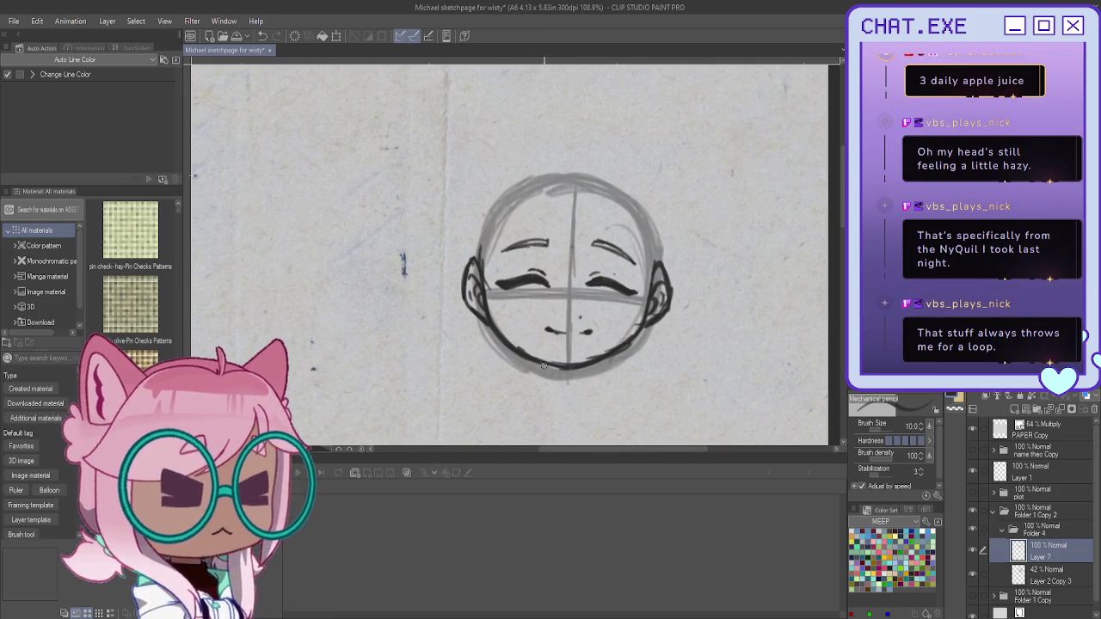
scroll(655, 259, up, 2)
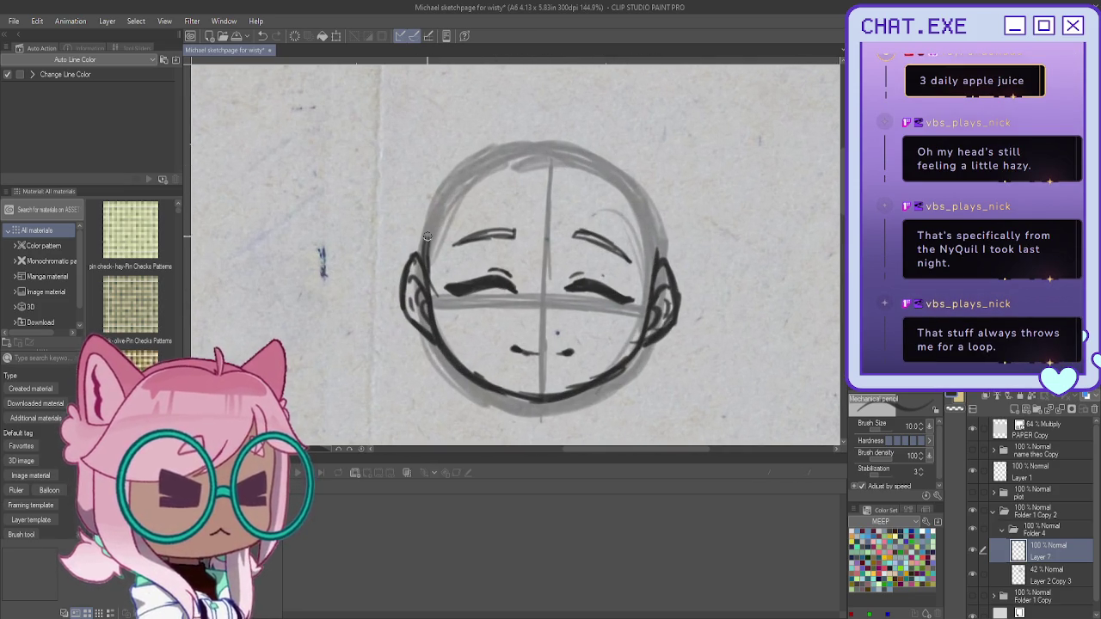
mouse_move(434, 340)
mouse_down()
mouse_move(600, 376)
mouse_move(538, 400)
mouse_up()
mouse_move(446, 350)
mouse_down()
mouse_move(494, 387)
mouse_move(543, 401)
mouse_up()
scroll(436, 298, down, 3)
scroll(478, 380, up, 1)
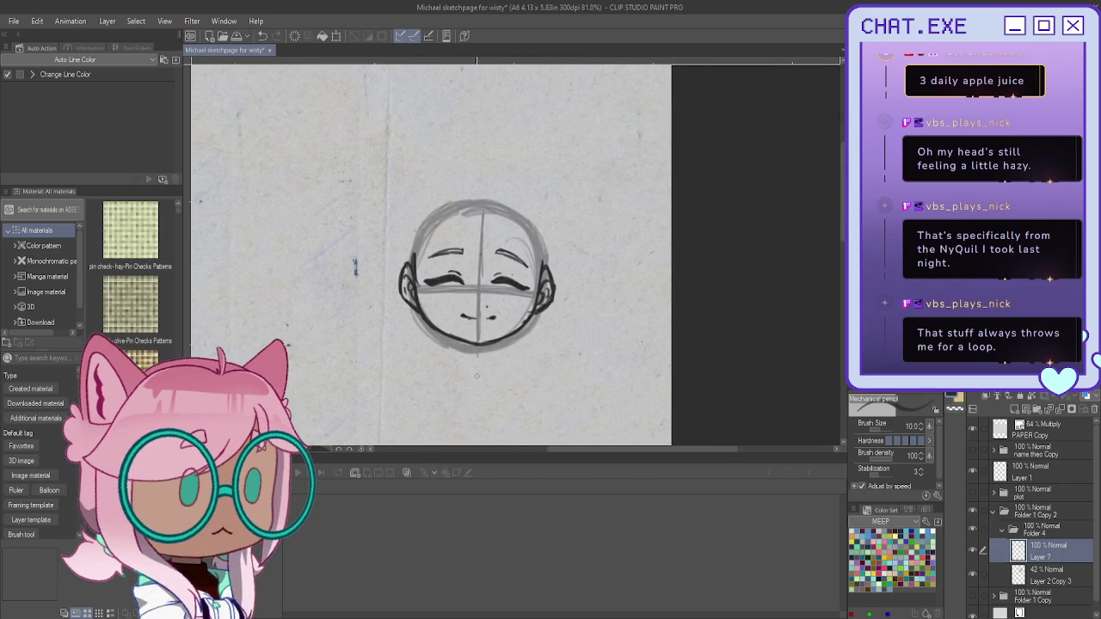
Step: Sketch the neck, collar flaps and V-neck below the chin
scroll(477, 380, up, 2)
scroll(470, 371, up, 1)
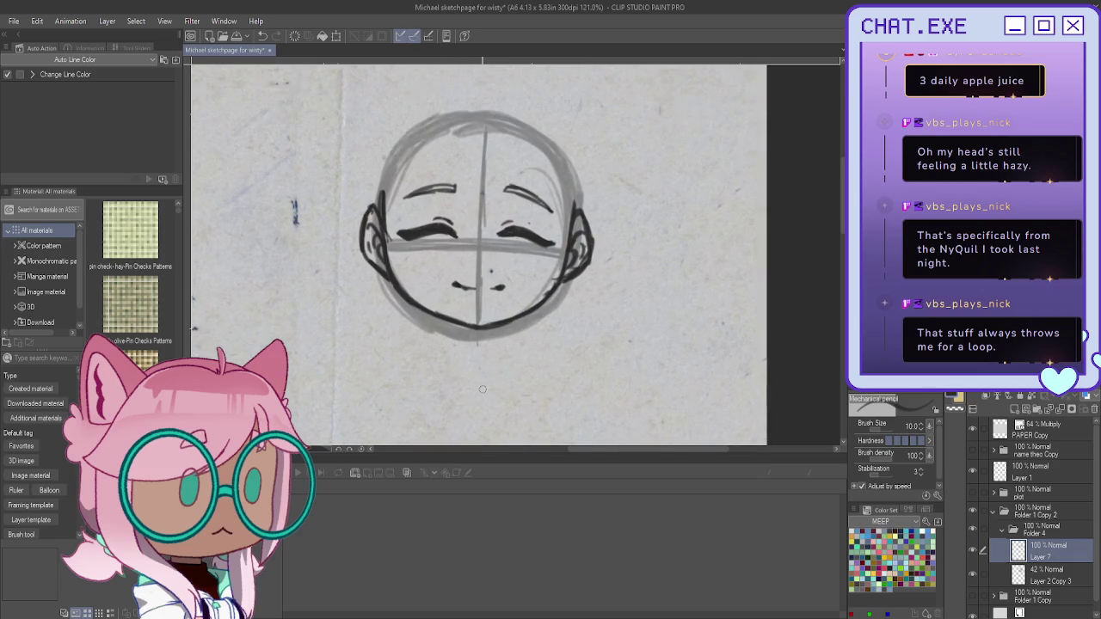
scroll(470, 371, up, 1)
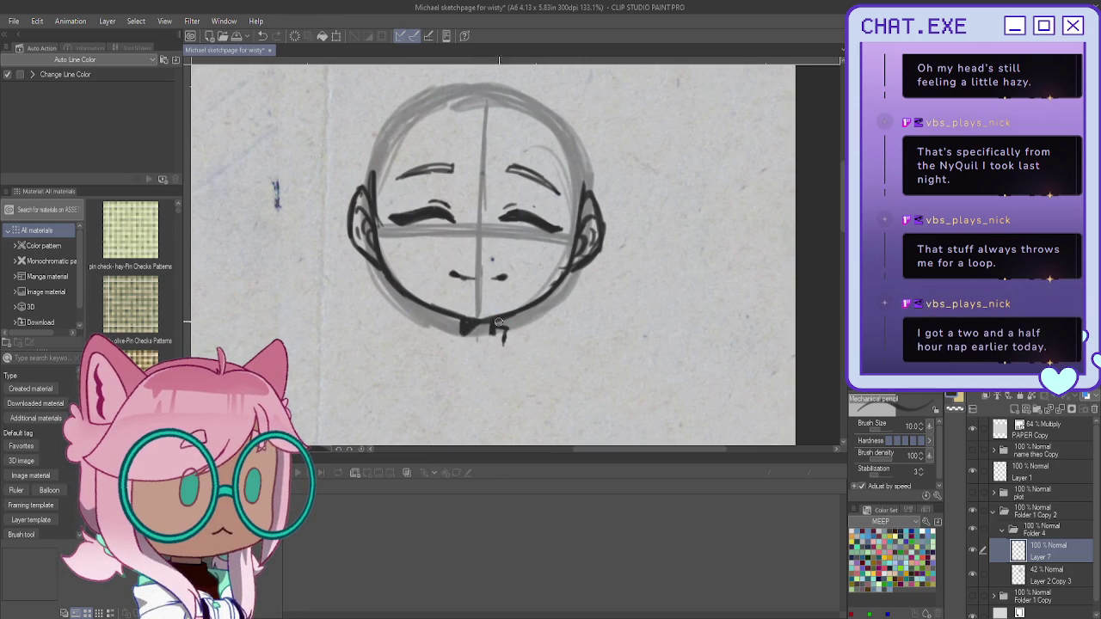
mouse_move(496, 327)
mouse_down()
mouse_move(554, 352)
mouse_move(501, 386)
mouse_up()
mouse_move(491, 326)
mouse_down()
mouse_move(495, 358)
mouse_move(531, 339)
mouse_up()
mouse_move(451, 325)
mouse_down()
mouse_move(416, 342)
mouse_move(471, 408)
mouse_move(533, 362)
mouse_move(496, 379)
mouse_move(479, 408)
mouse_up()
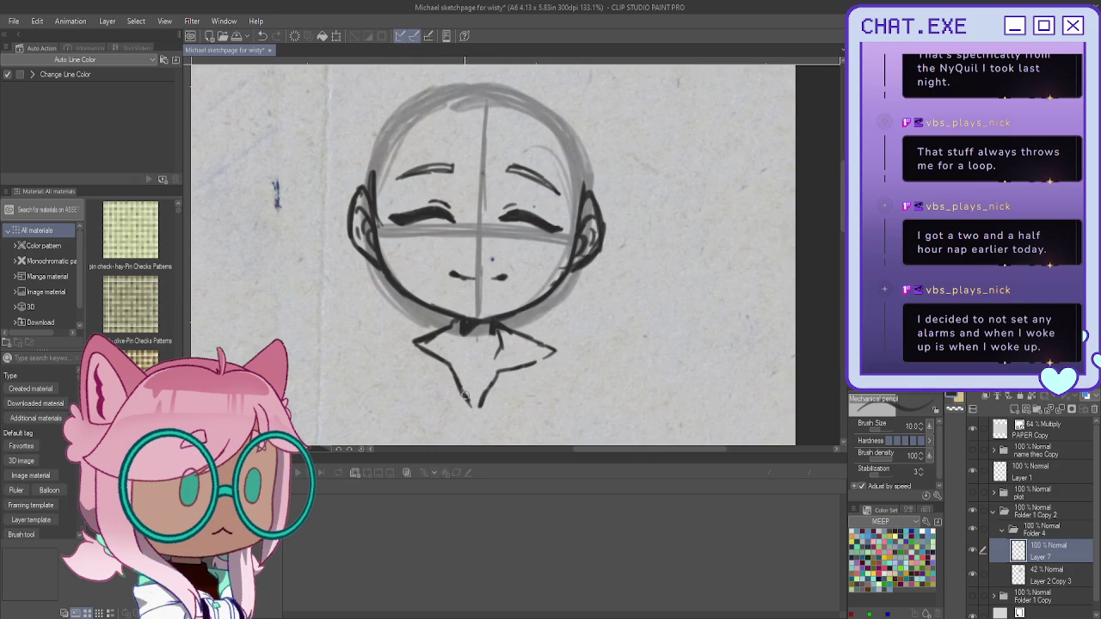
mouse_move(453, 325)
mouse_down()
mouse_move(399, 341)
mouse_move(446, 366)
mouse_up()
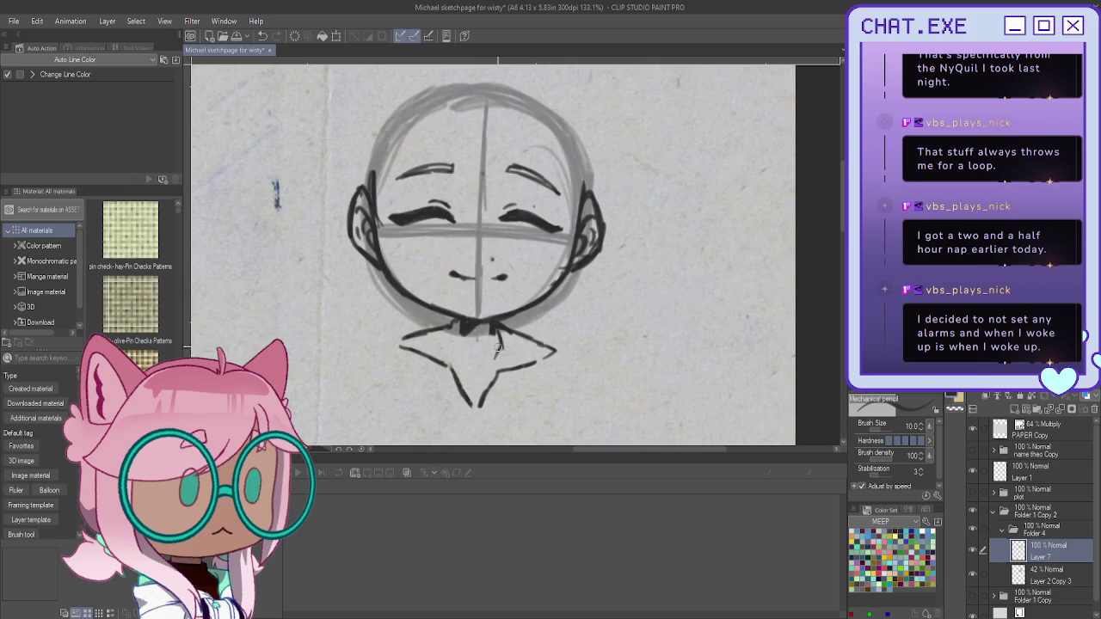
drag(497, 359, 479, 401)
drag(458, 323, 474, 410)
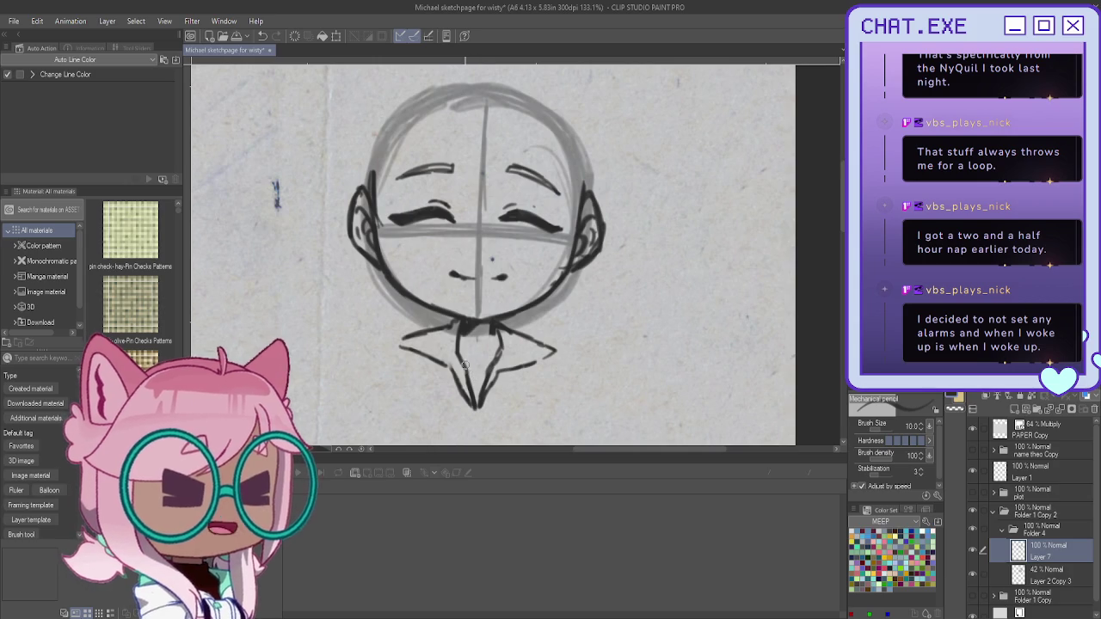
Step: Hatch both collar flaps and draw the shirt's sides and fold lines
drag(502, 341, 527, 361)
mouse_move(404, 336)
mouse_down()
mouse_move(452, 339)
mouse_move(449, 356)
mouse_up()
drag(548, 356, 570, 421)
mouse_move(557, 366)
mouse_down()
mouse_move(521, 406)
mouse_move(541, 409)
mouse_move(522, 426)
mouse_up()
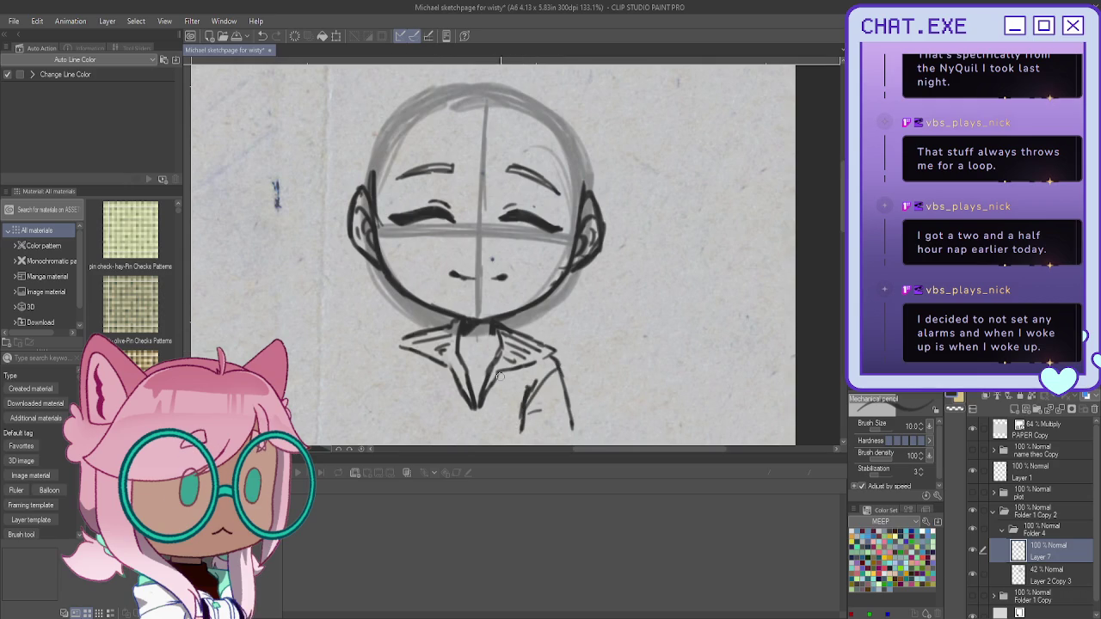
mouse_move(509, 371)
mouse_down()
mouse_move(481, 435)
mouse_move(508, 428)
mouse_up()
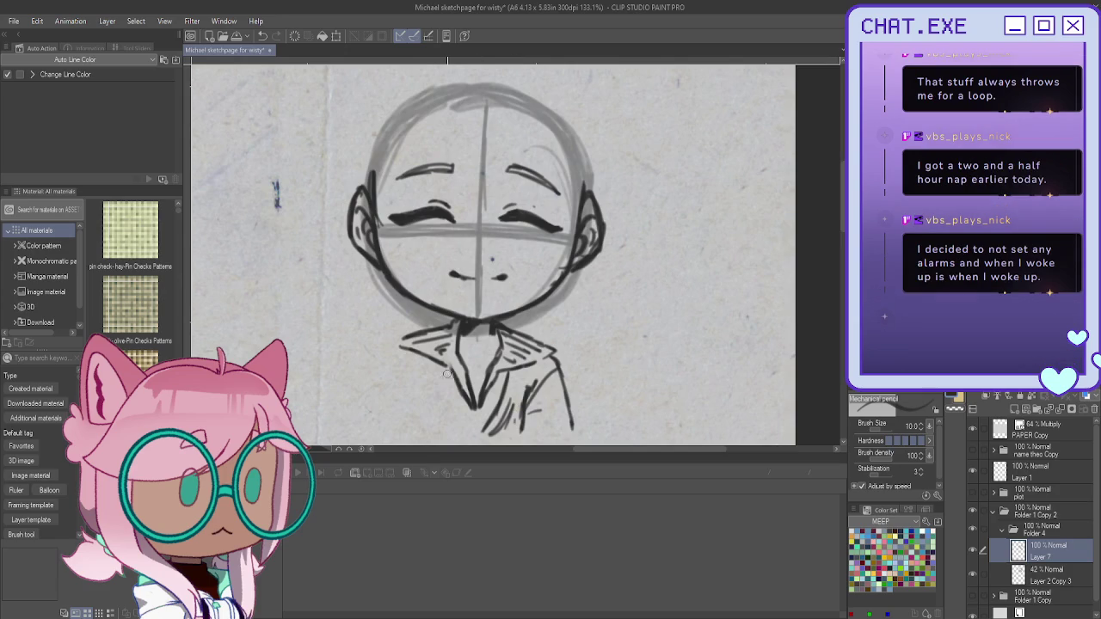
mouse_move(441, 372)
mouse_down()
mouse_move(468, 434)
mouse_move(482, 440)
mouse_move(429, 417)
mouse_move(439, 429)
mouse_up()
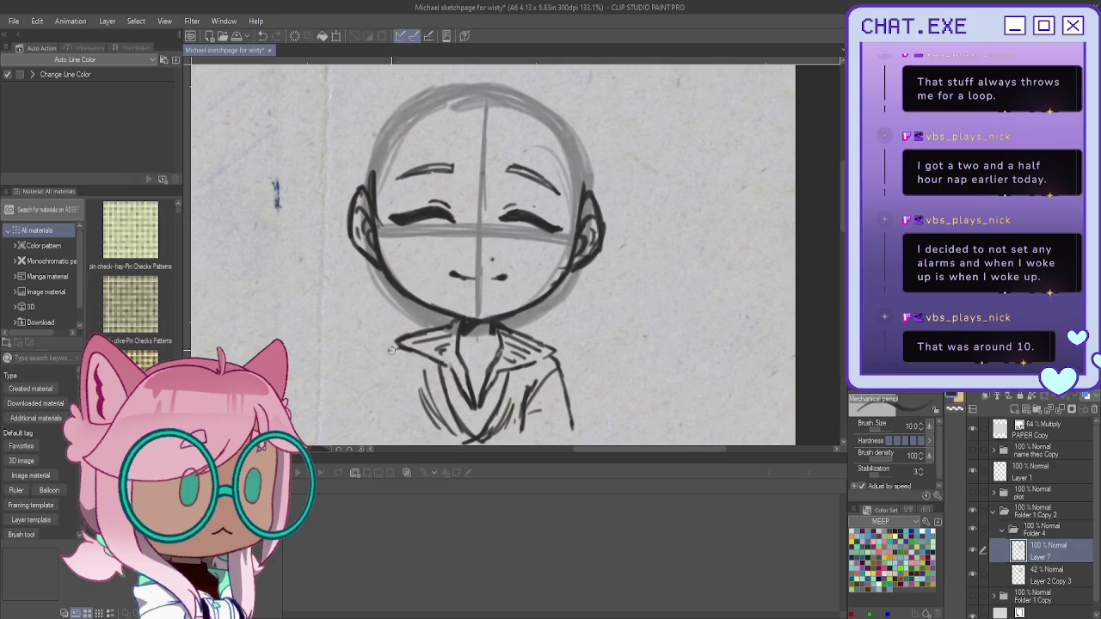
drag(397, 349, 381, 409)
drag(535, 386, 524, 414)
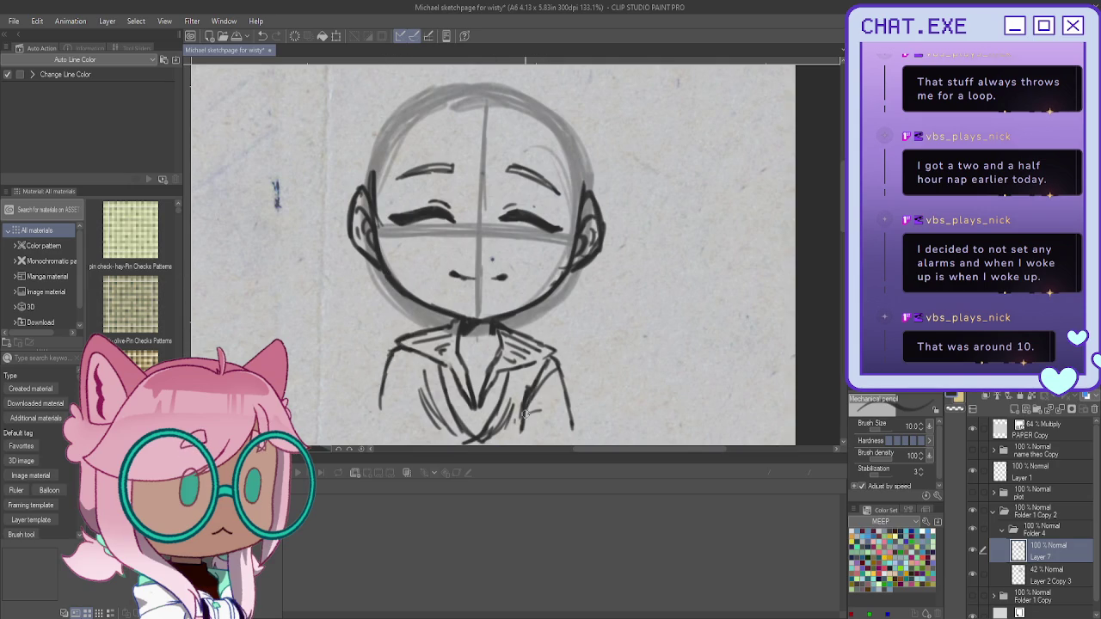
drag(395, 351, 413, 423)
drag(394, 354, 376, 430)
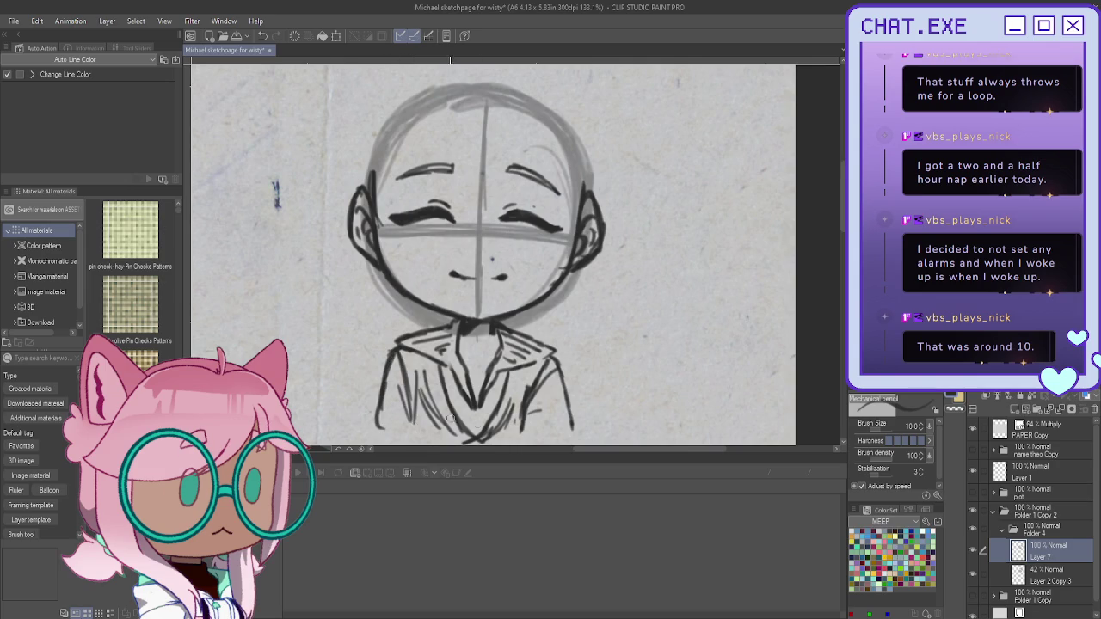
drag(567, 410, 572, 441)
Step: Add Layer 8 and group Layers 7 and 8 into new Folder 5
scroll(499, 366, down, 1)
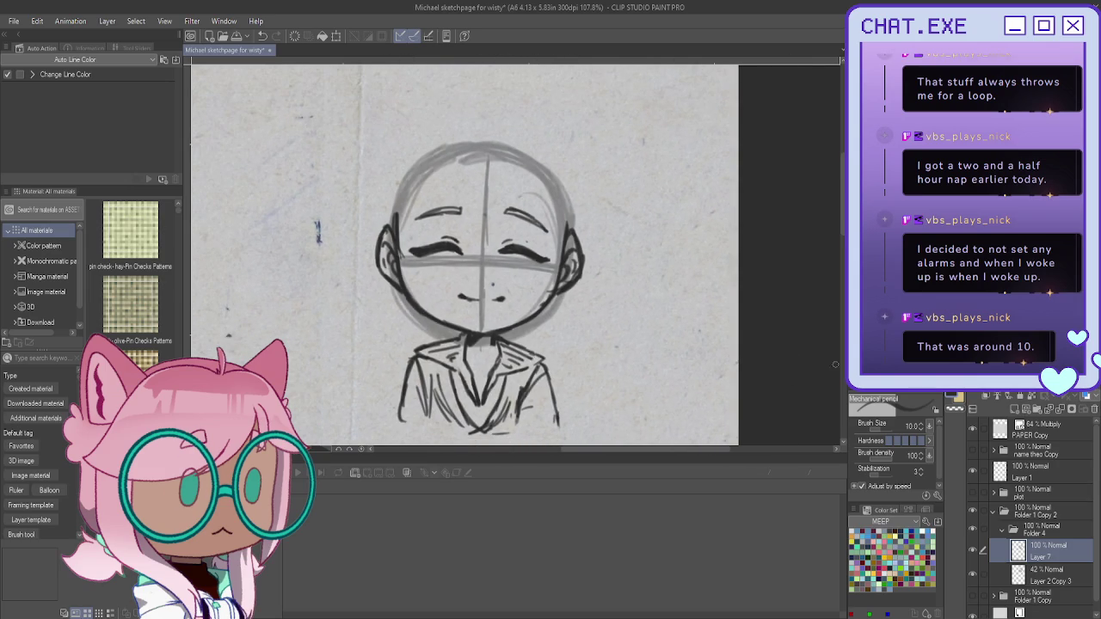
drag(499, 365, 575, 408)
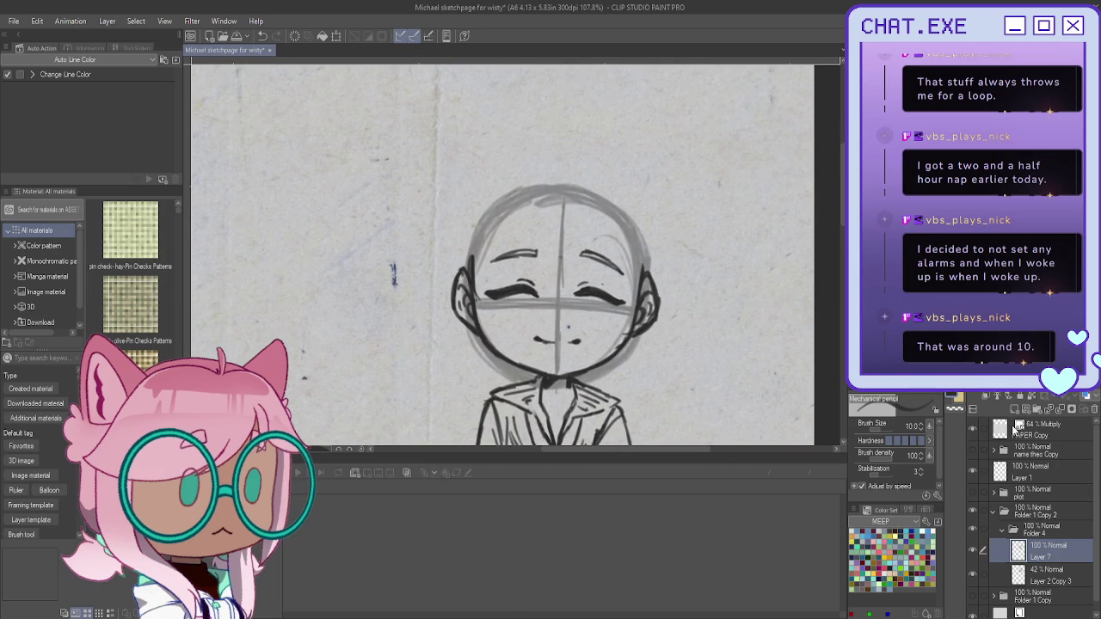
click(1013, 409)
scroll(585, 201, up, 1)
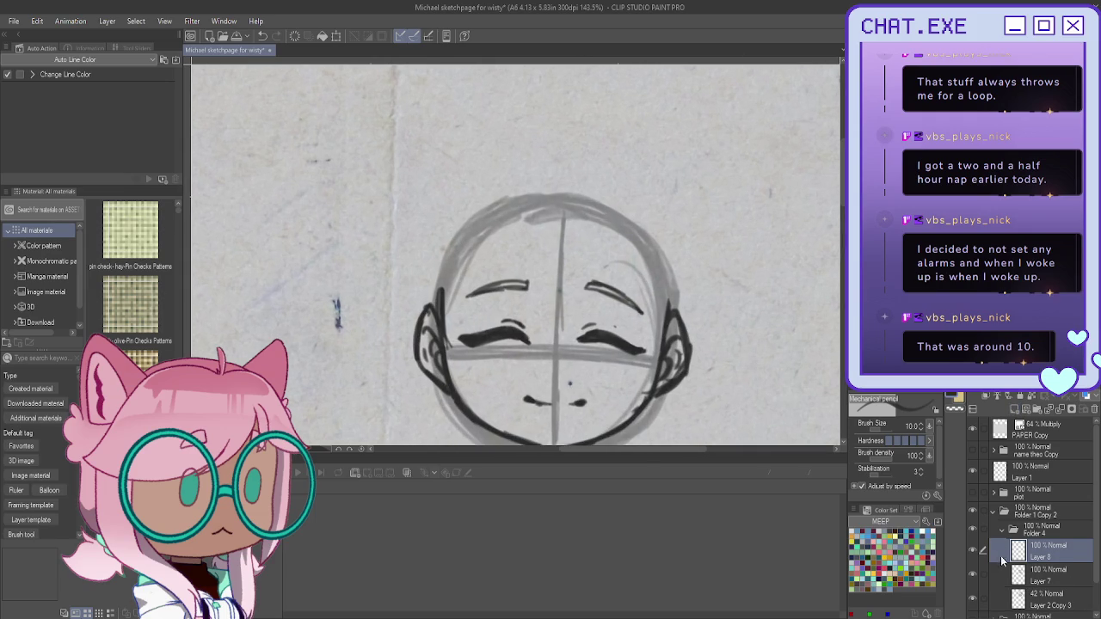
scroll(1002, 560, down, 1)
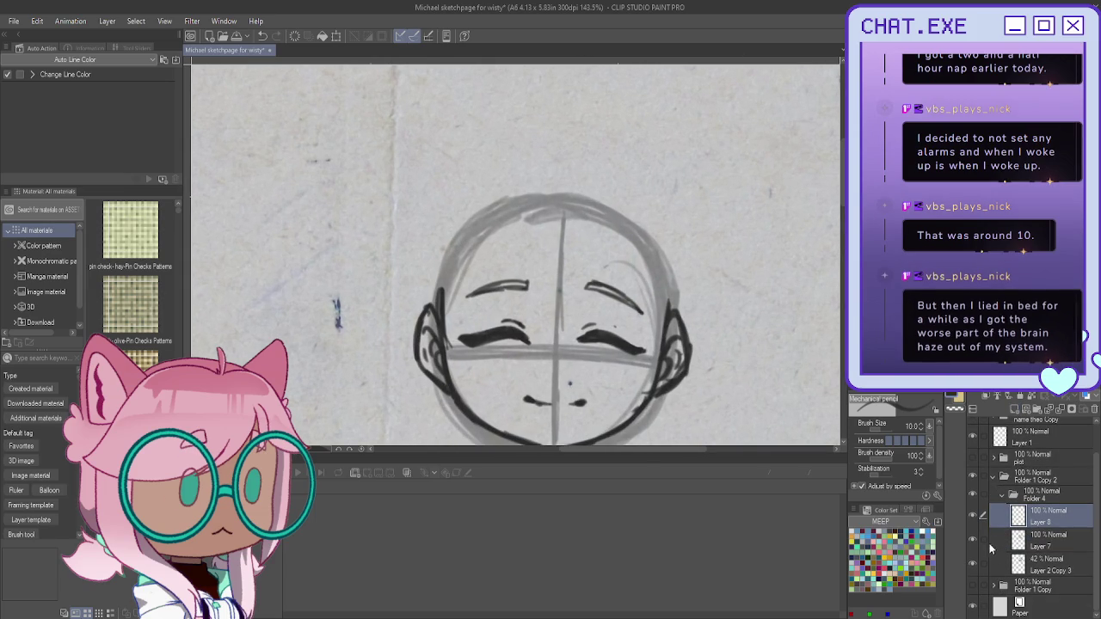
click(972, 539)
click(982, 540)
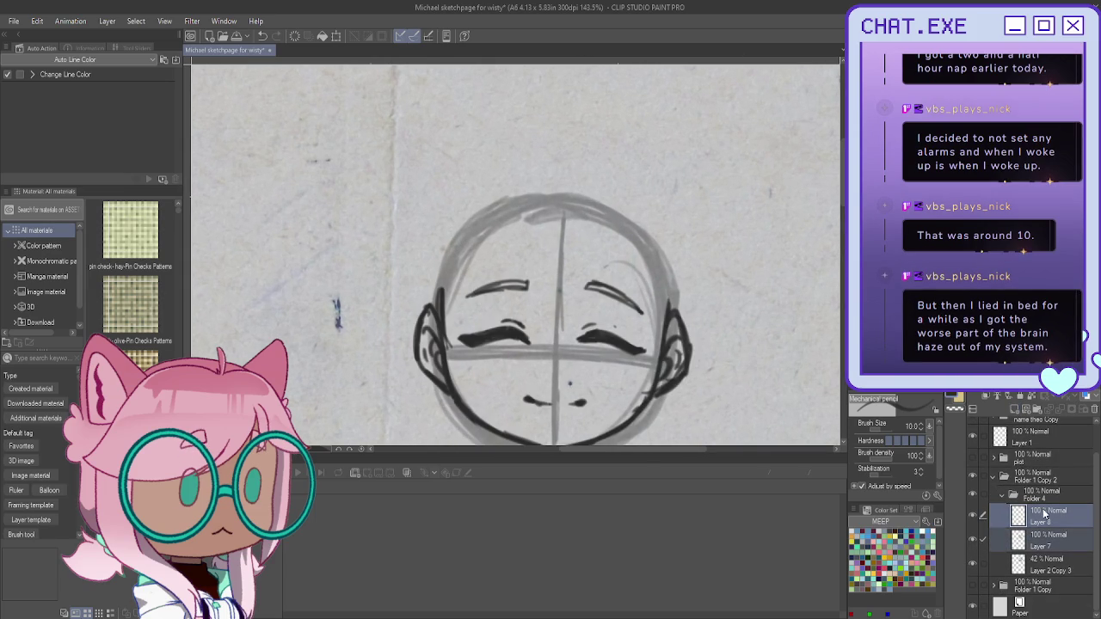
drag(1036, 492, 1035, 500)
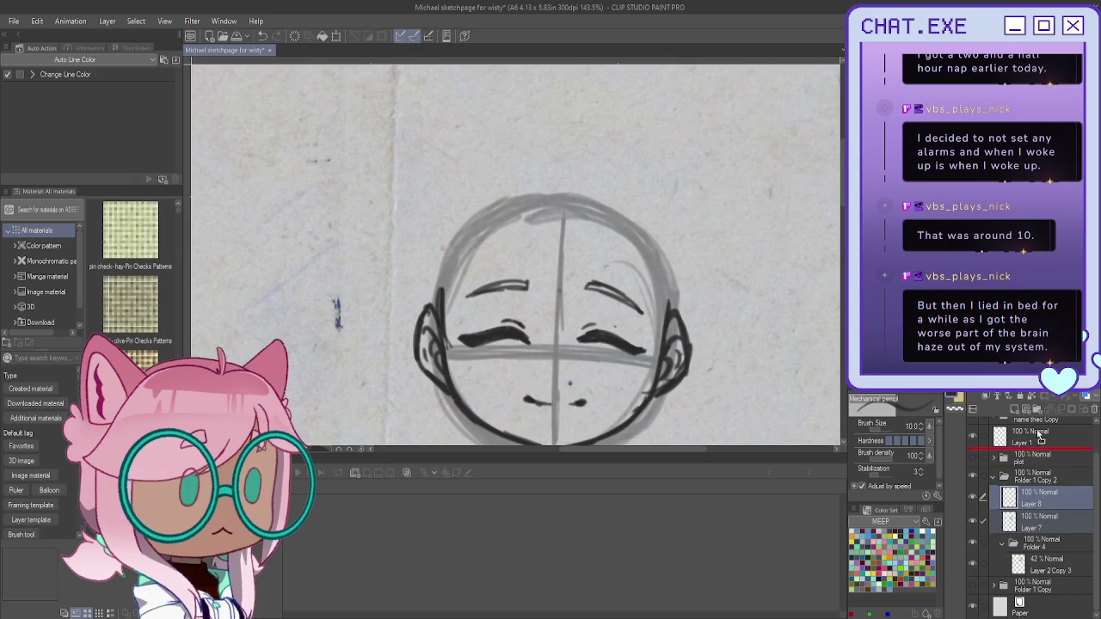
key(ctrl+g)
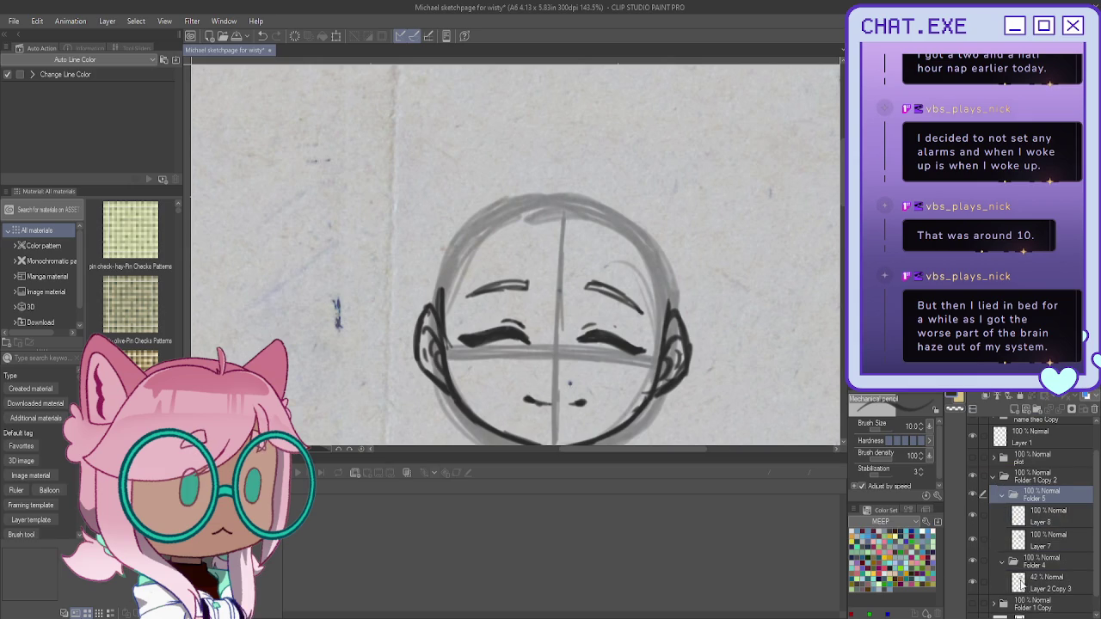
Step: Add Layer 9 inside Folder 4 and fade Folder 4 to 27% opacity
click(1020, 583)
click(1015, 410)
drag(665, 293, 630, 228)
click(1046, 561)
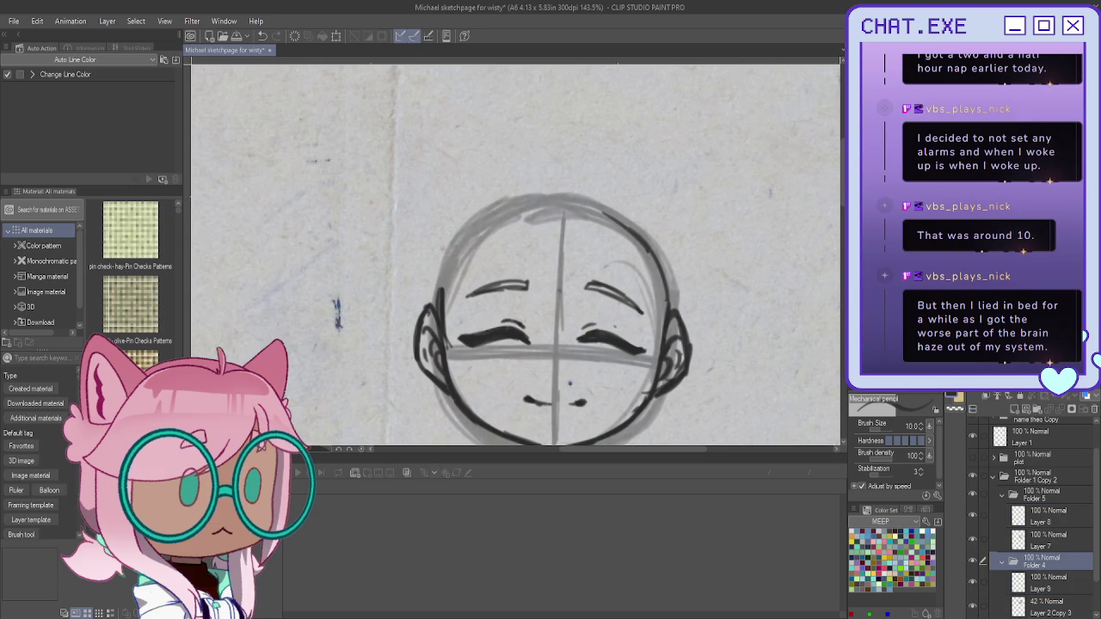
click(1038, 588)
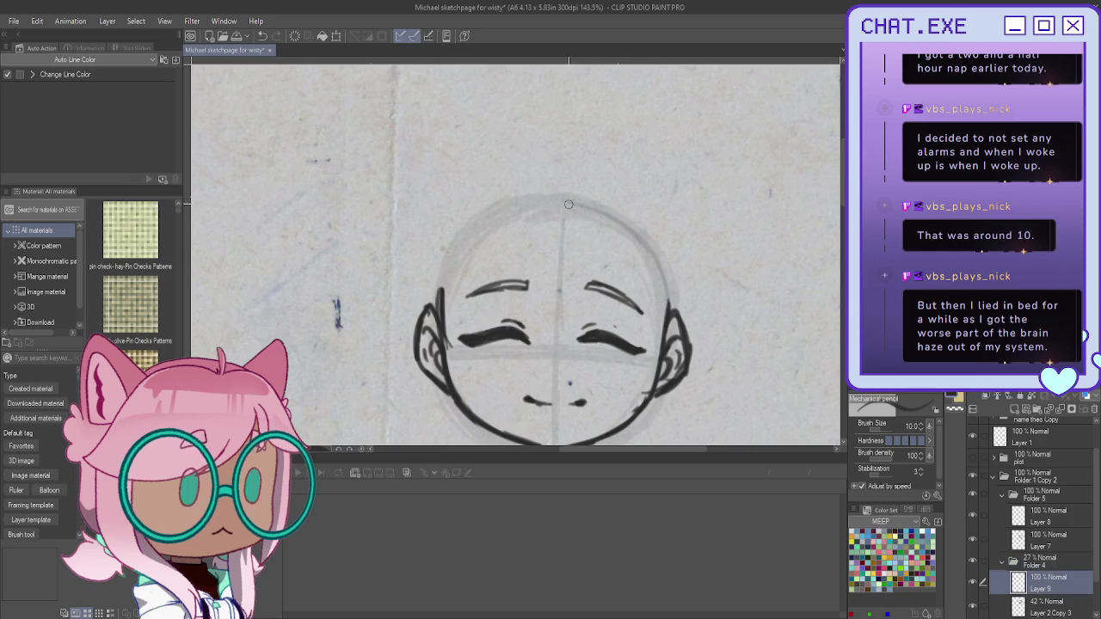
Step: Retrace the head's top arcs and sketch the hair outline with top strands
drag(568, 204, 649, 240)
mouse_move(559, 189)
mouse_down()
mouse_move(572, 194)
mouse_move(482, 209)
mouse_move(440, 272)
mouse_up()
drag(468, 224, 440, 287)
drag(534, 185, 461, 251)
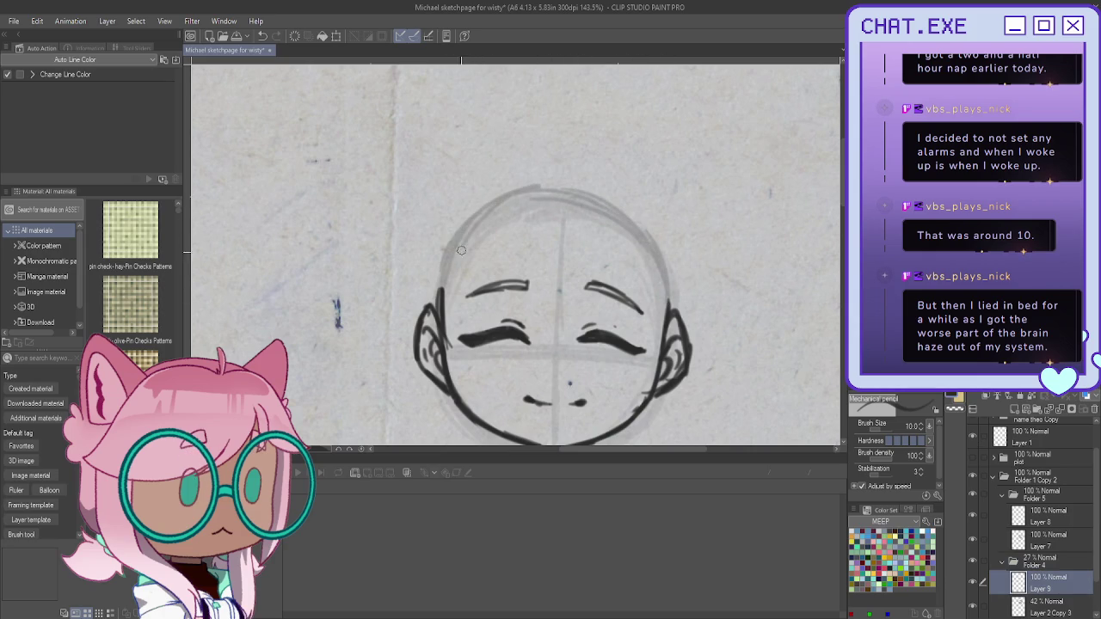
drag(604, 220, 603, 260)
mouse_move(603, 210)
mouse_down()
mouse_move(521, 159)
mouse_move(443, 182)
mouse_move(428, 258)
mouse_up()
mouse_move(434, 207)
mouse_down()
mouse_move(410, 291)
mouse_move(398, 293)
mouse_move(410, 337)
mouse_up()
drag(576, 185, 602, 246)
drag(569, 206, 558, 270)
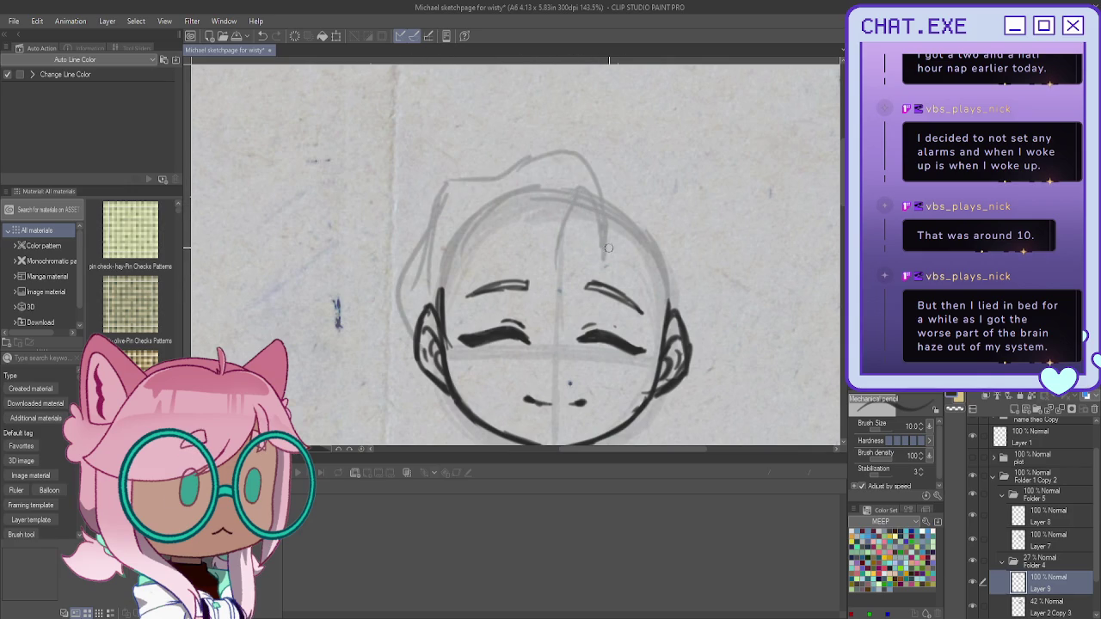
Step: Sketch hair past the right ear and bangs over the forehead, then show the larger head sketch
drag(669, 301, 698, 306)
mouse_move(608, 265)
mouse_down()
mouse_move(664, 321)
mouse_move(681, 361)
mouse_move(648, 377)
mouse_up()
drag(650, 333, 653, 382)
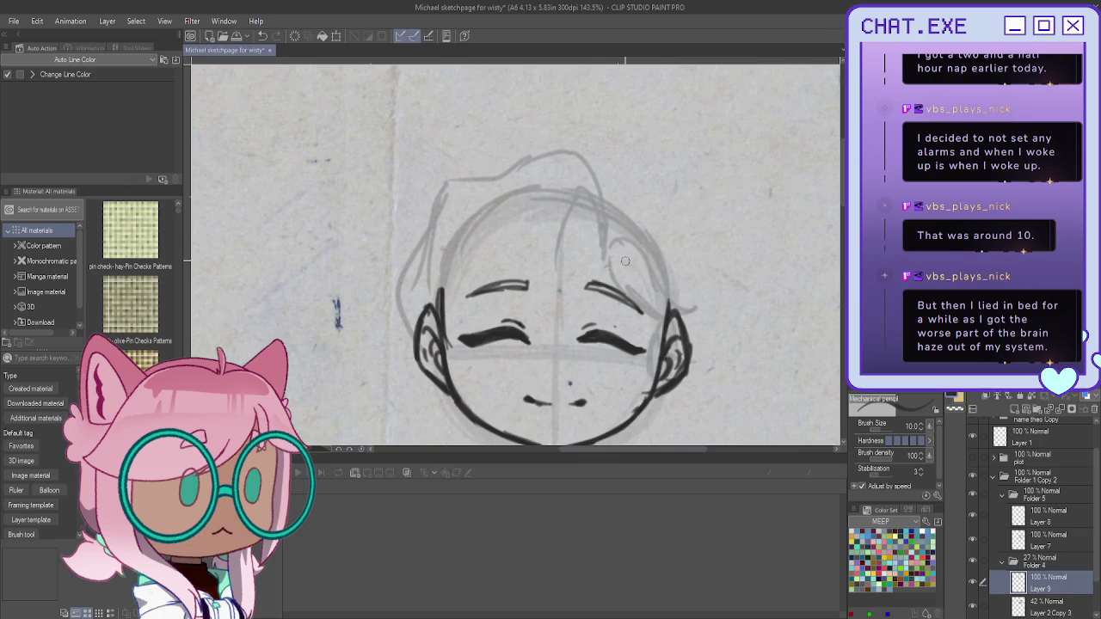
scroll(625, 260, down, 2)
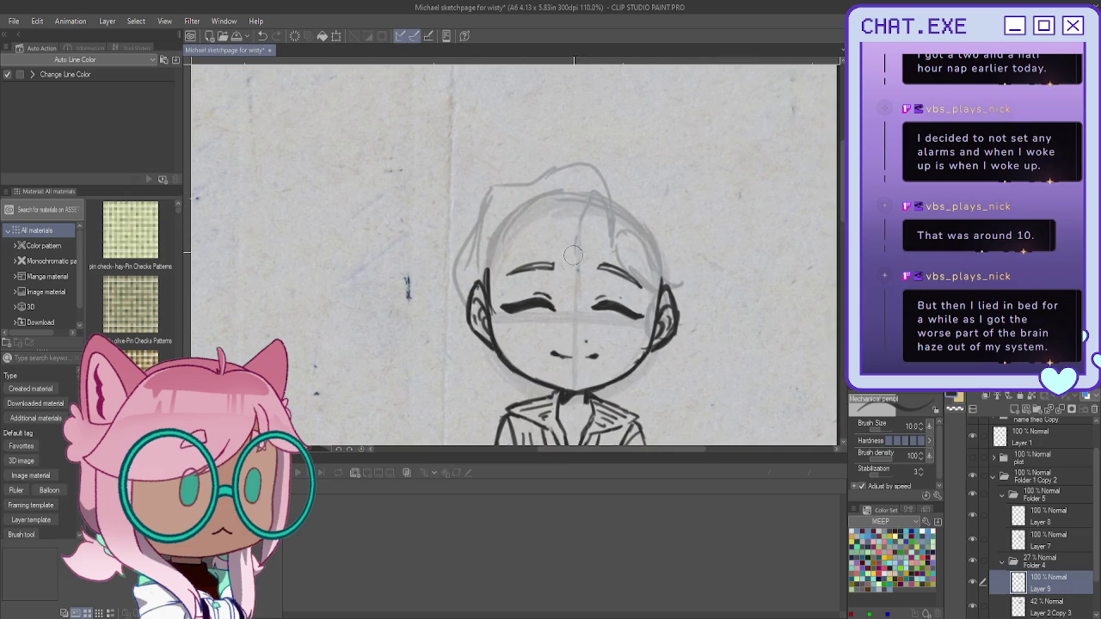
mouse_move(588, 215)
mouse_down()
mouse_move(581, 271)
mouse_move(591, 300)
mouse_up()
mouse_move(574, 263)
mouse_down()
mouse_move(595, 303)
mouse_move(564, 312)
mouse_up()
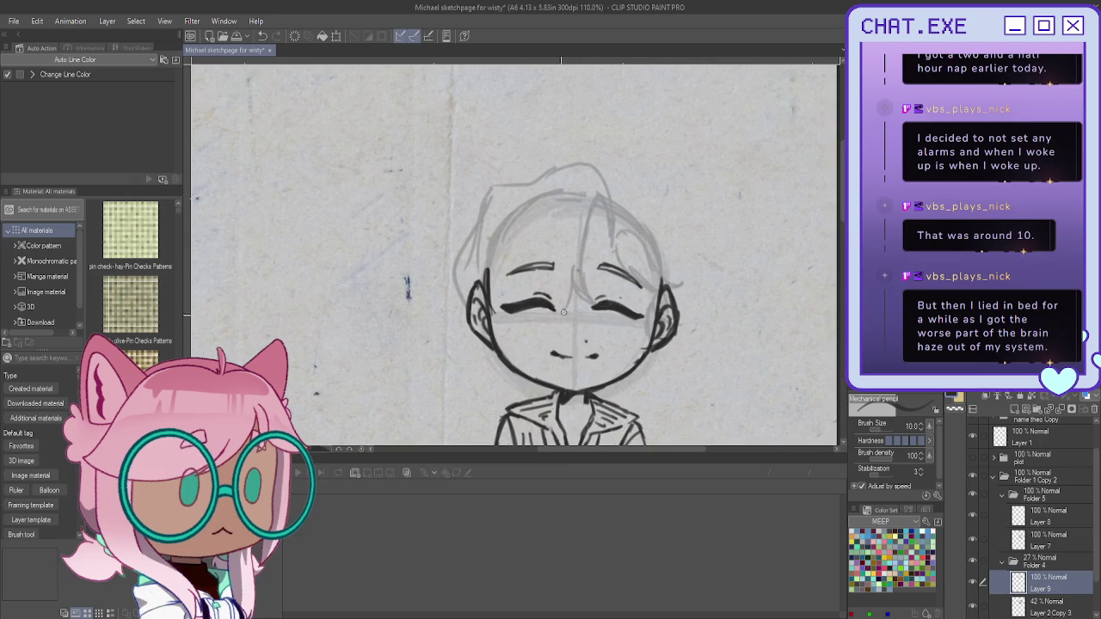
mouse_move(547, 222)
mouse_down()
mouse_move(529, 265)
mouse_move(548, 317)
mouse_up()
drag(545, 279, 530, 318)
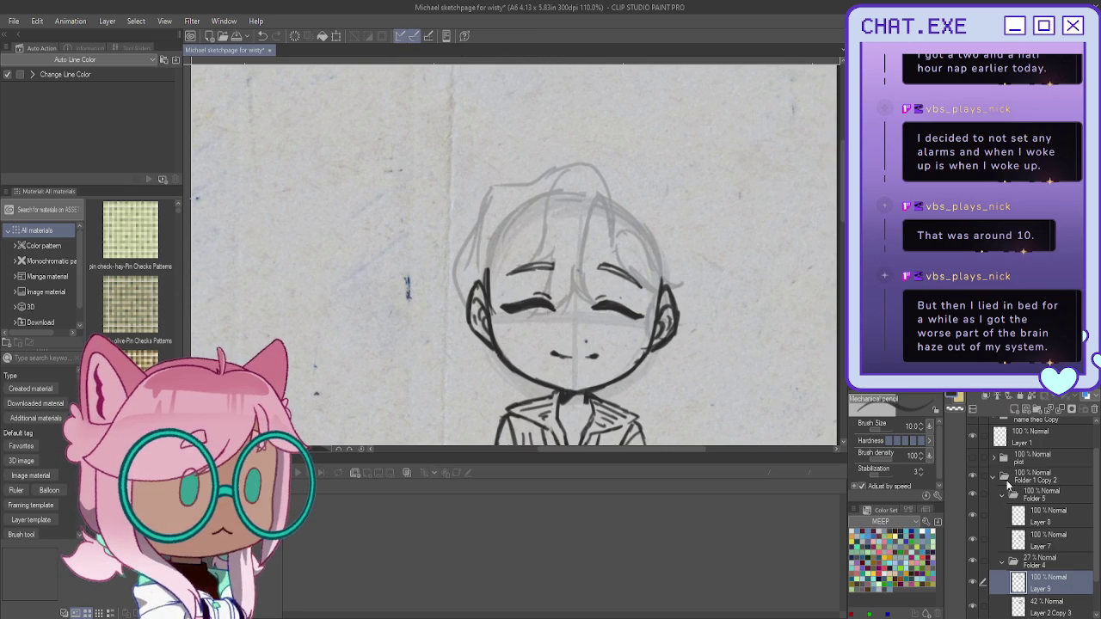
click(978, 413)
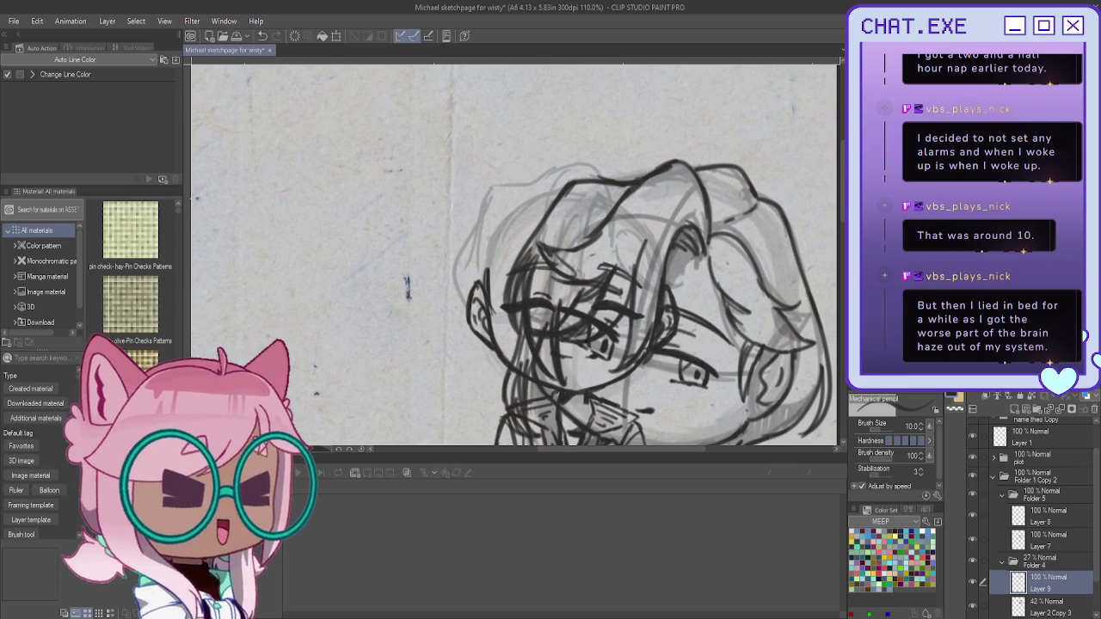
Step: Select the plot layer and pan the view so both chibi sketches are centered
key(g)
key(k)
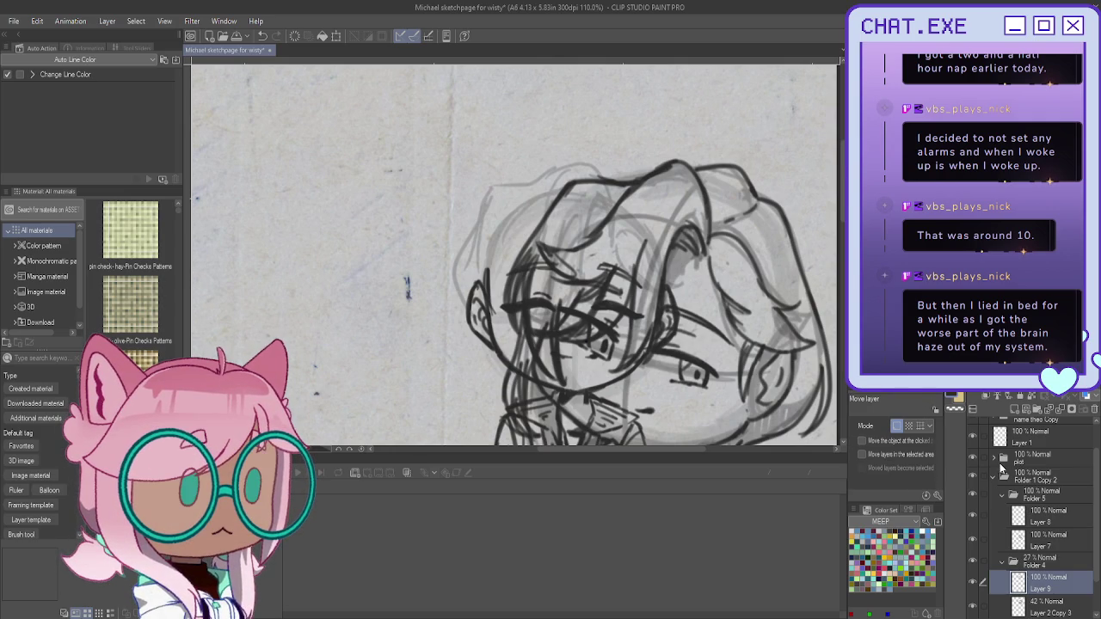
click(1017, 463)
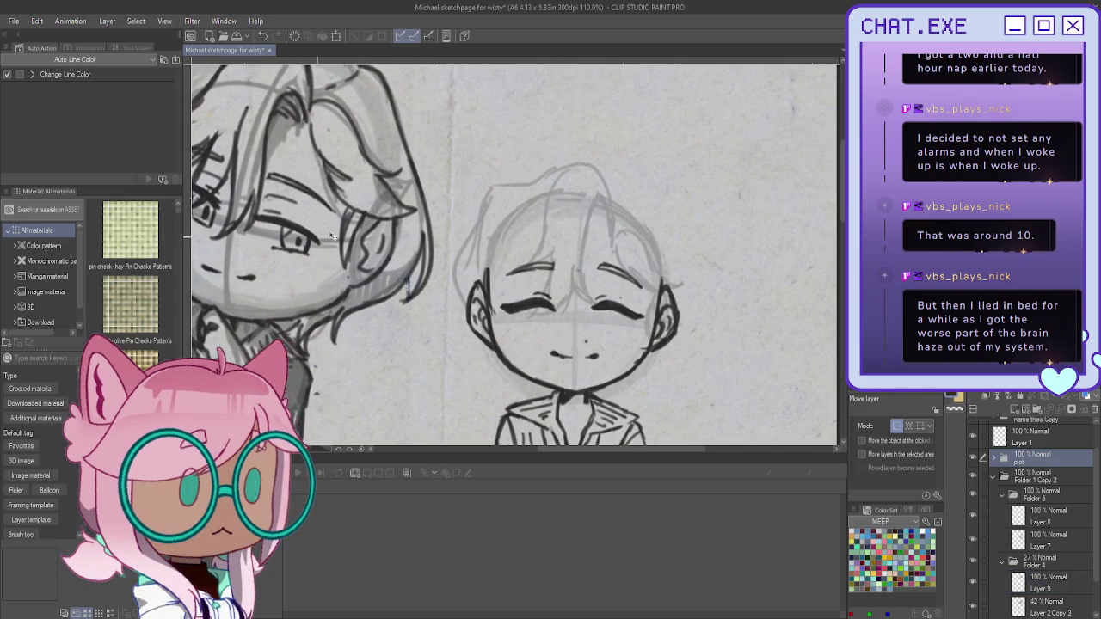
scroll(465, 295, down, 1)
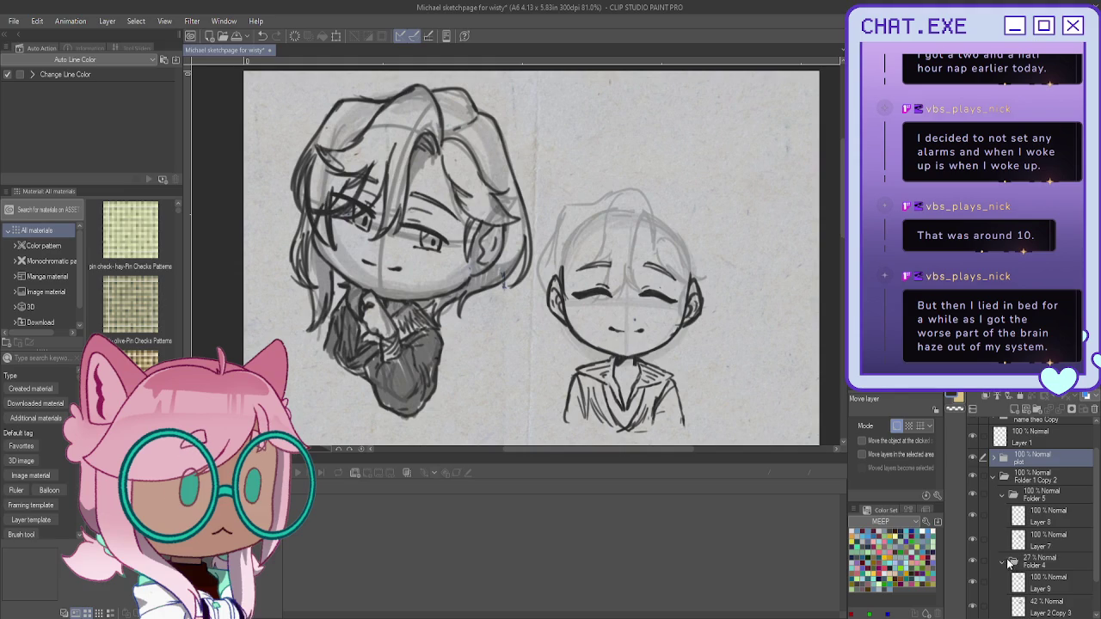
scroll(1006, 532, down, 2)
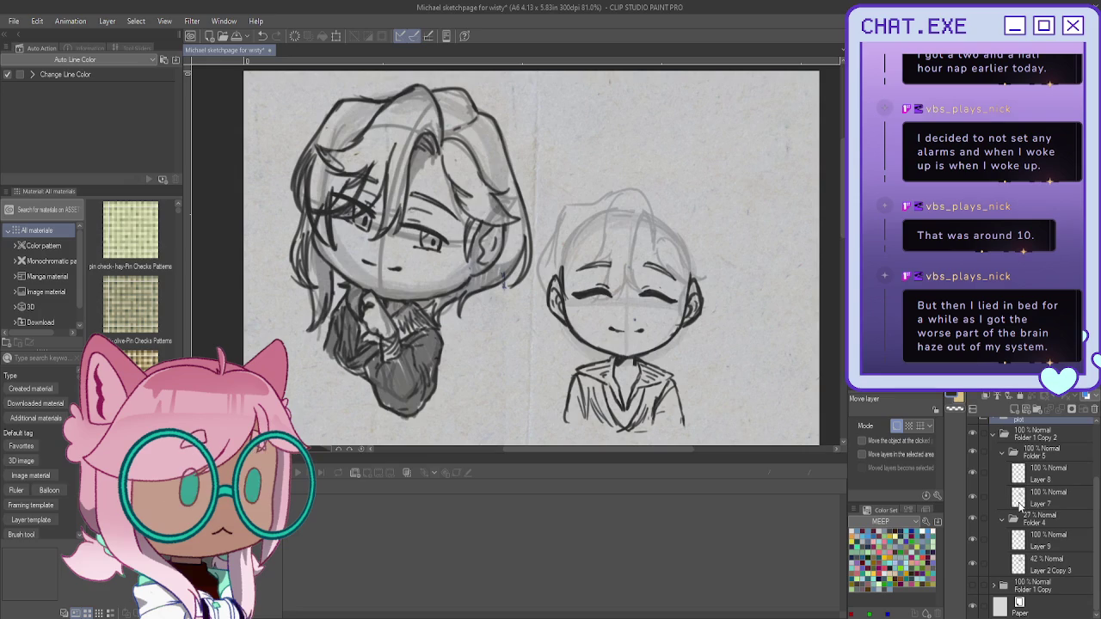
drag(611, 187, 663, 175)
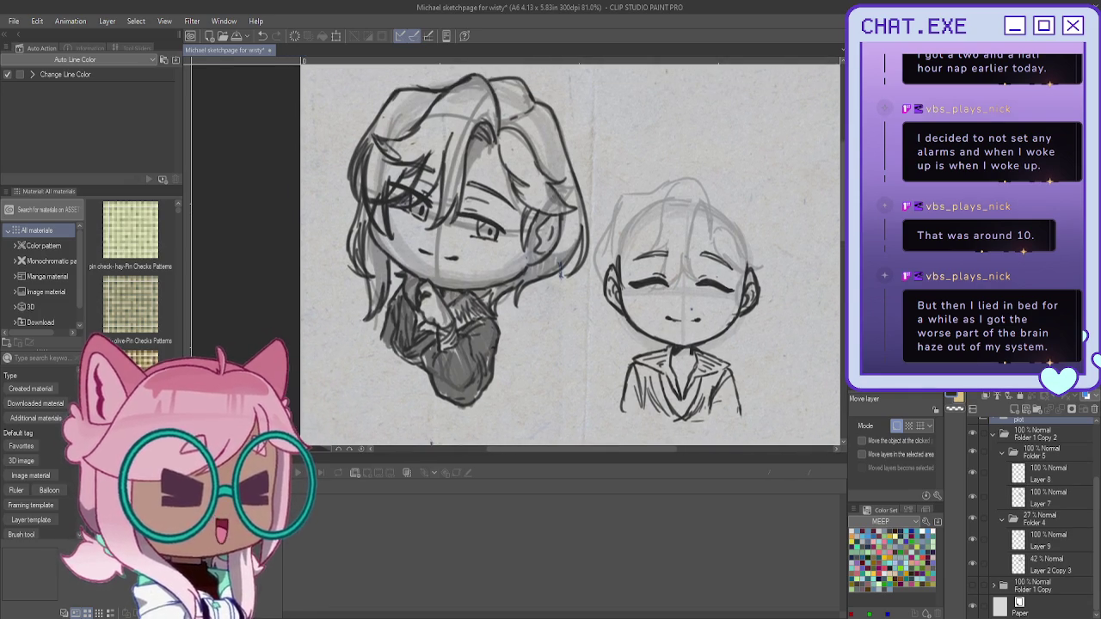
scroll(679, 204, up, 1)
Step: Make Layer 8 active, toggle its visibility to check it, and switch to the Mechanical pencil
click(1015, 480)
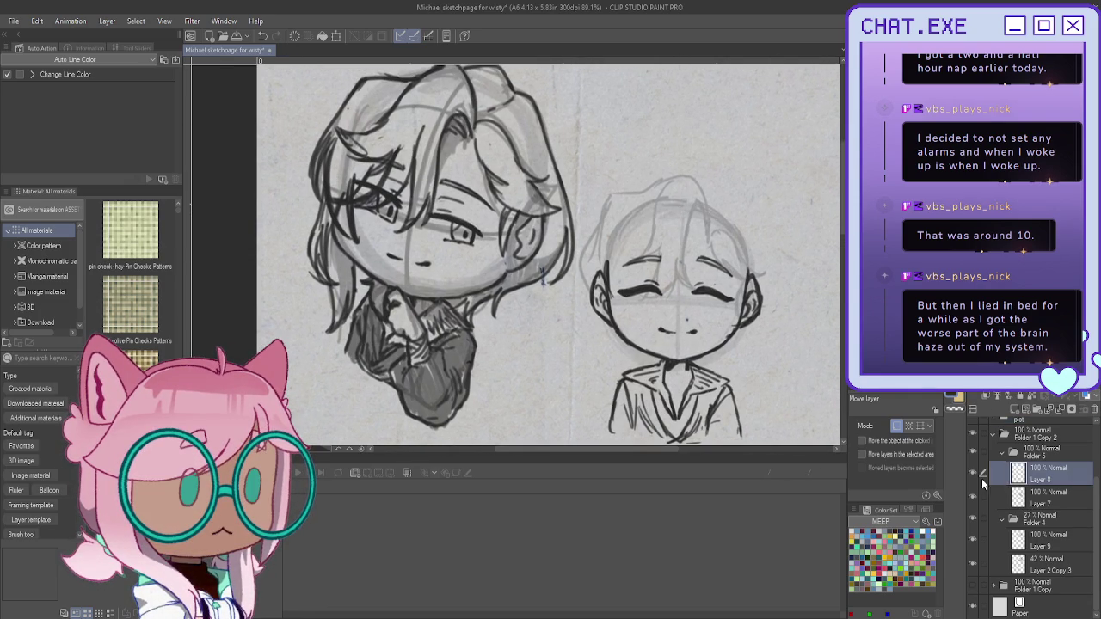
click(974, 495)
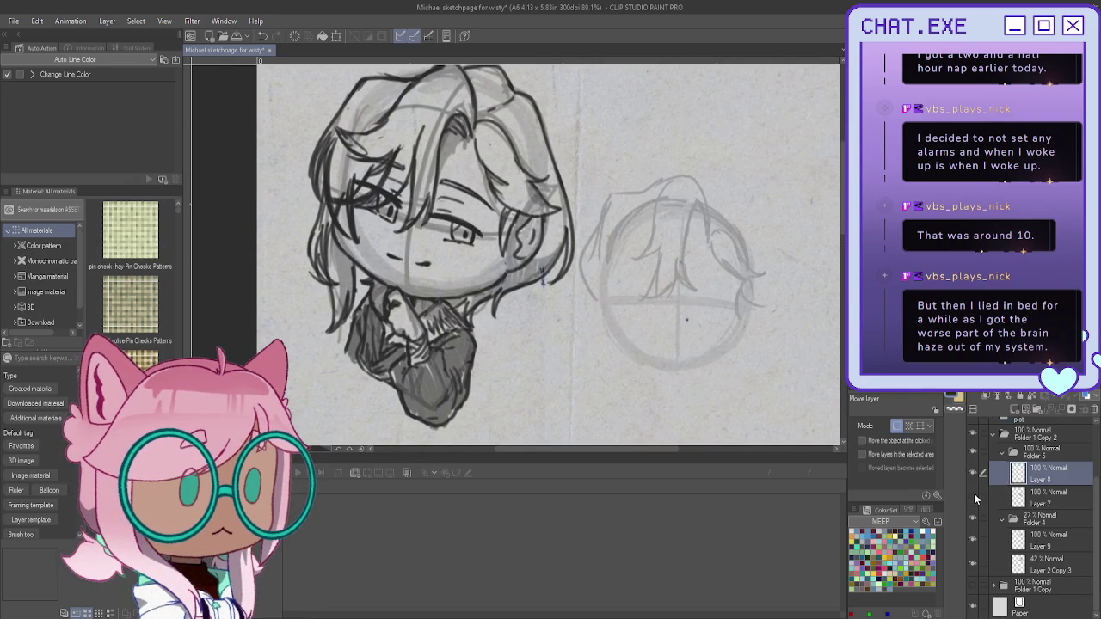
scroll(689, 234, up, 1)
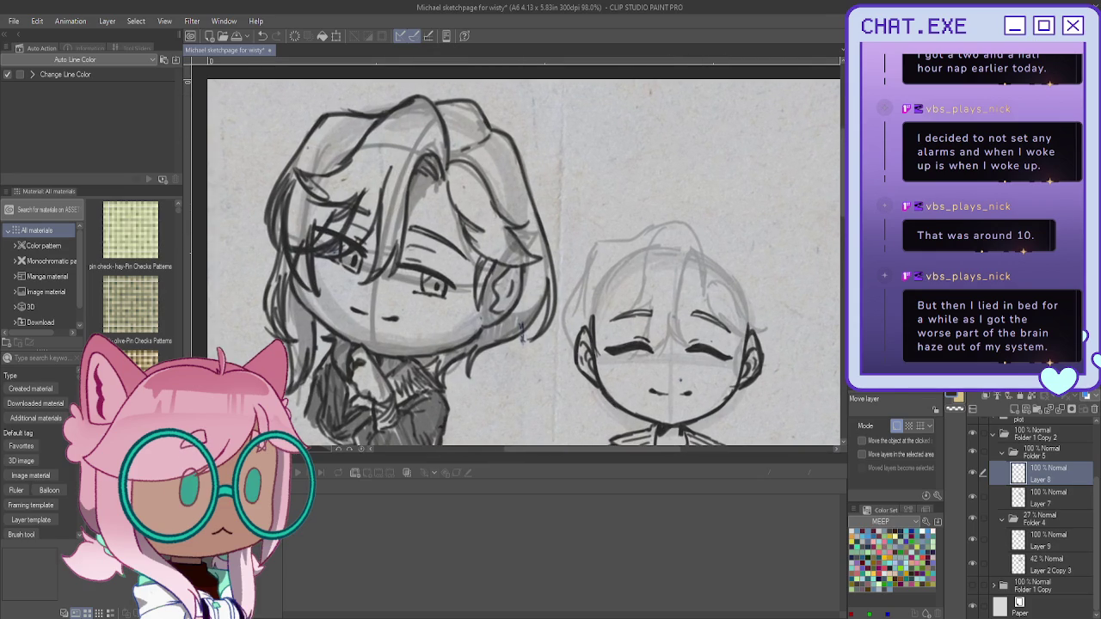
key(p)
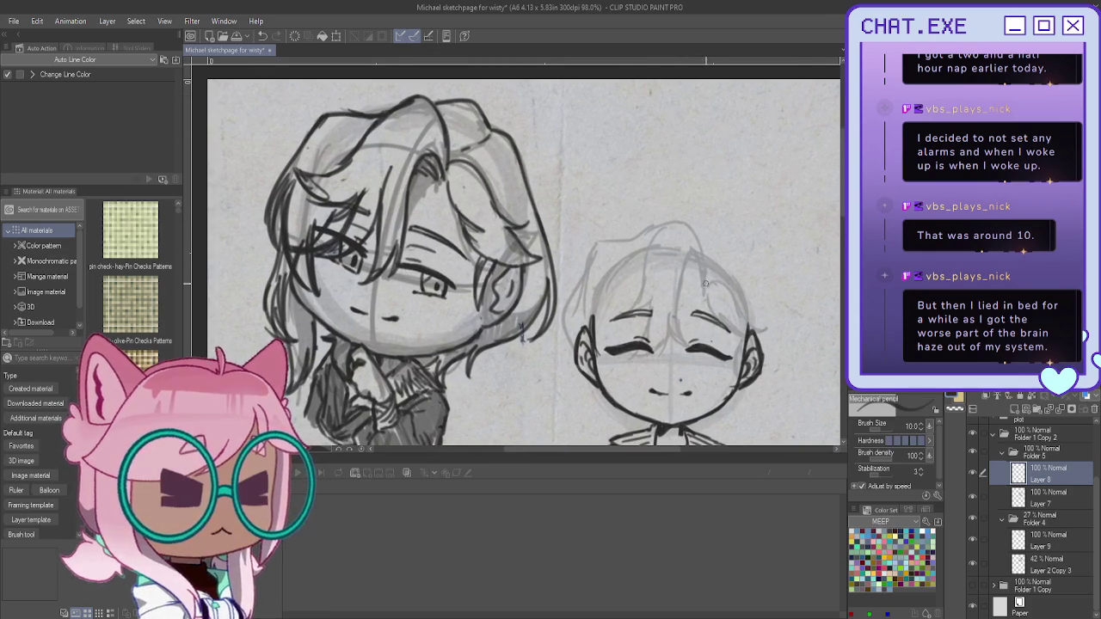
Step: Ink the bust's top hair curve, forehead bang strands and the crown outline arc
drag(661, 228, 705, 283)
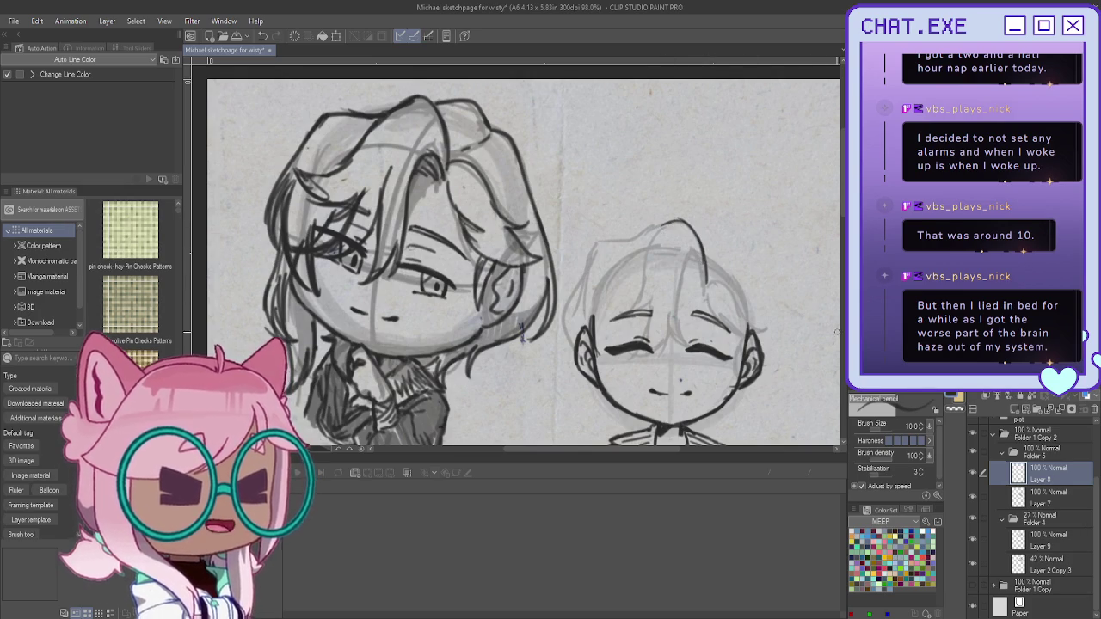
scroll(667, 321, up, 1)
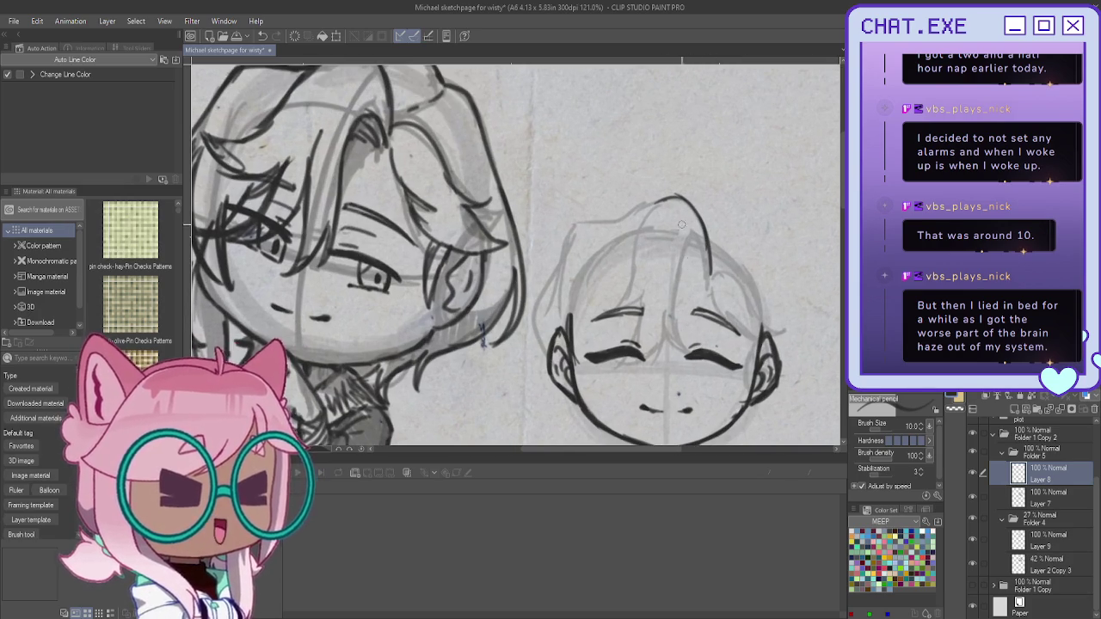
mouse_move(693, 256)
mouse_down()
mouse_move(675, 344)
mouse_move(638, 367)
mouse_up()
mouse_move(666, 270)
mouse_down()
mouse_move(658, 327)
mouse_move(618, 346)
mouse_up()
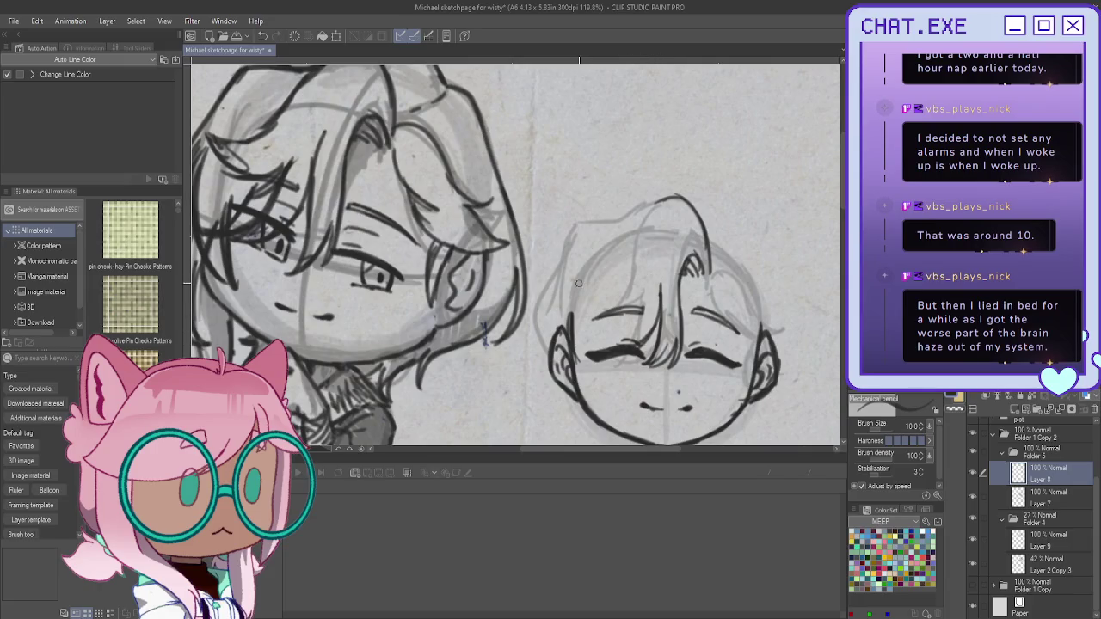
drag(645, 271, 621, 344)
drag(640, 276, 621, 344)
mouse_move(687, 207)
mouse_down()
mouse_move(607, 288)
mouse_move(612, 295)
mouse_move(586, 285)
mouse_up()
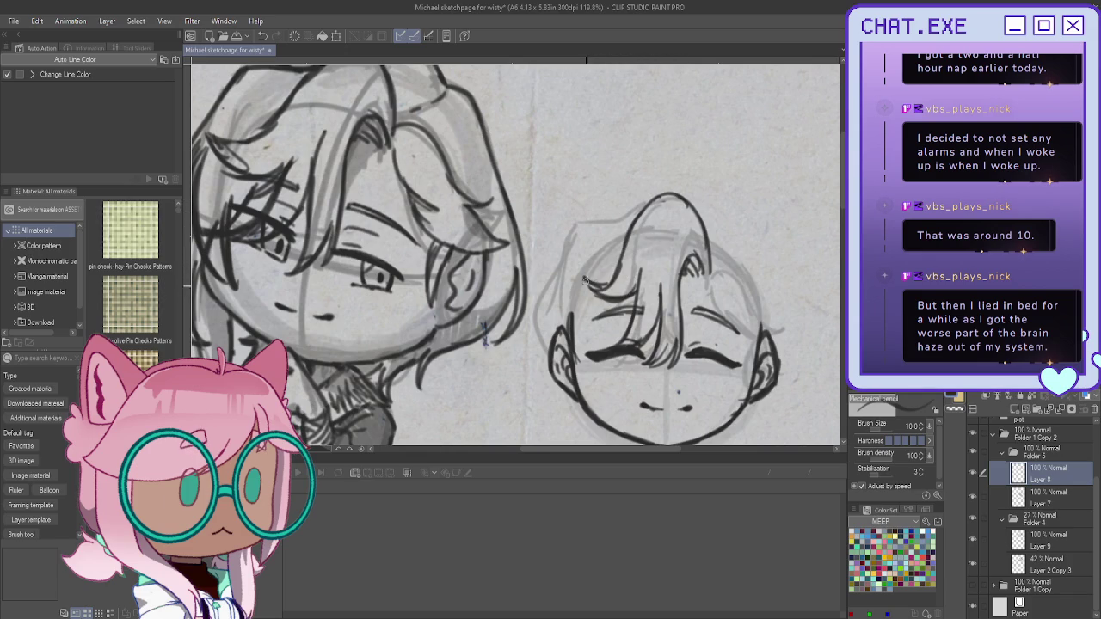
Step: Add strands along the hair's right side, plus the ear-side hair and neck line, redoing a stray curl
mouse_move(715, 274)
mouse_down()
mouse_move(774, 315)
mouse_move(756, 312)
mouse_move(740, 330)
mouse_move(759, 323)
mouse_move(793, 336)
mouse_move(769, 353)
mouse_up()
drag(726, 328, 776, 354)
drag(717, 303, 743, 346)
drag(714, 292, 725, 317)
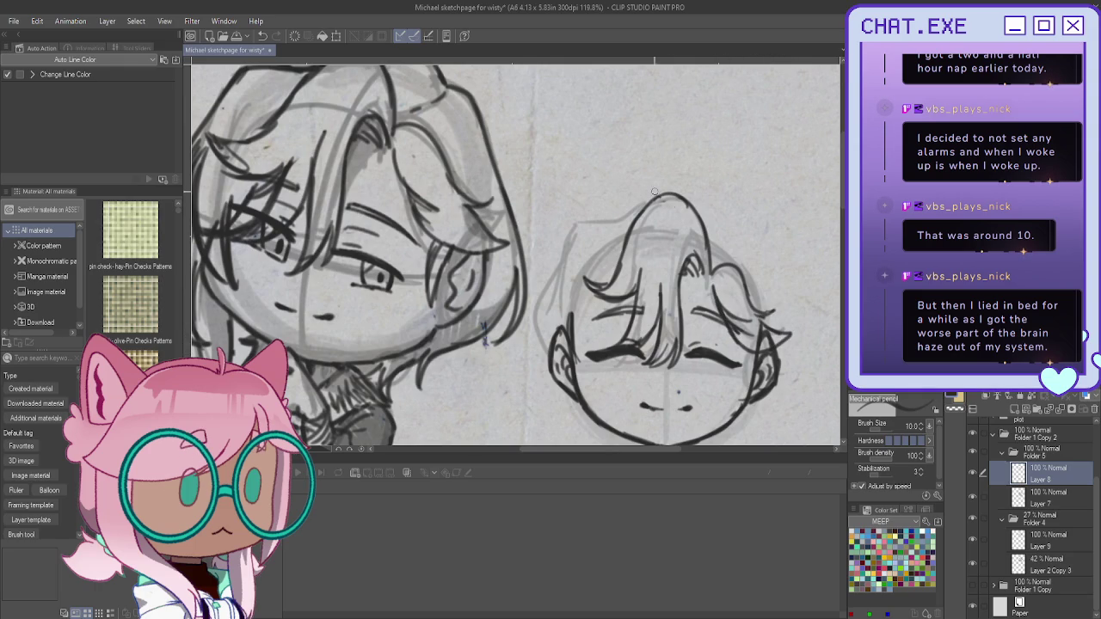
scroll(662, 172, down, 2)
scroll(671, 137, up, 1)
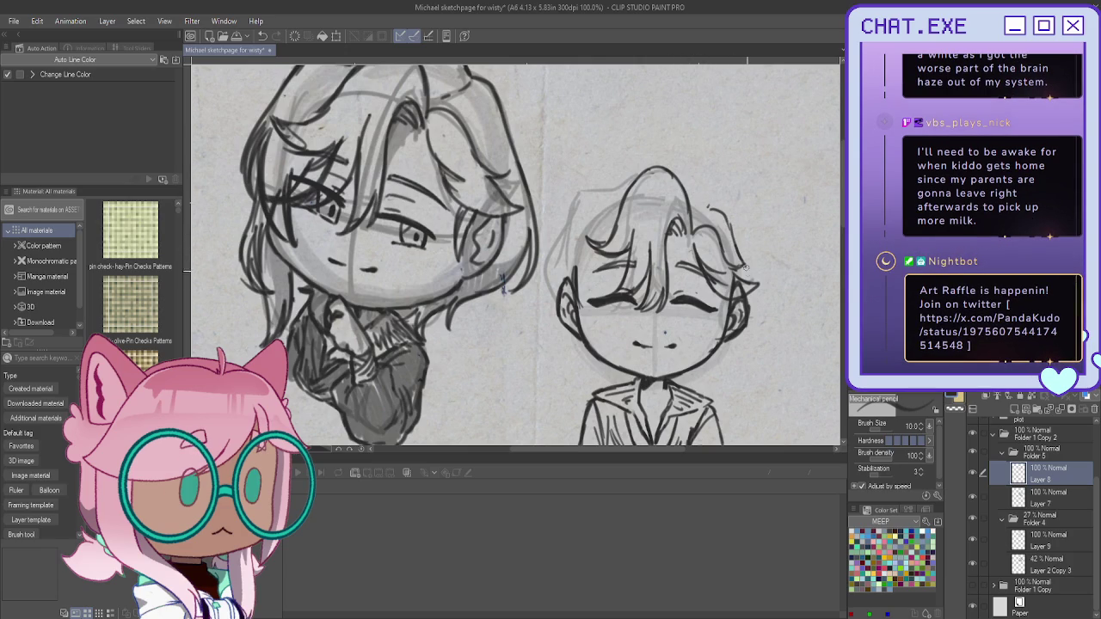
mouse_move(753, 284)
mouse_down()
mouse_move(748, 331)
mouse_move(727, 374)
mouse_move(715, 368)
mouse_up()
key(ctrl+z)
drag(738, 331, 726, 372)
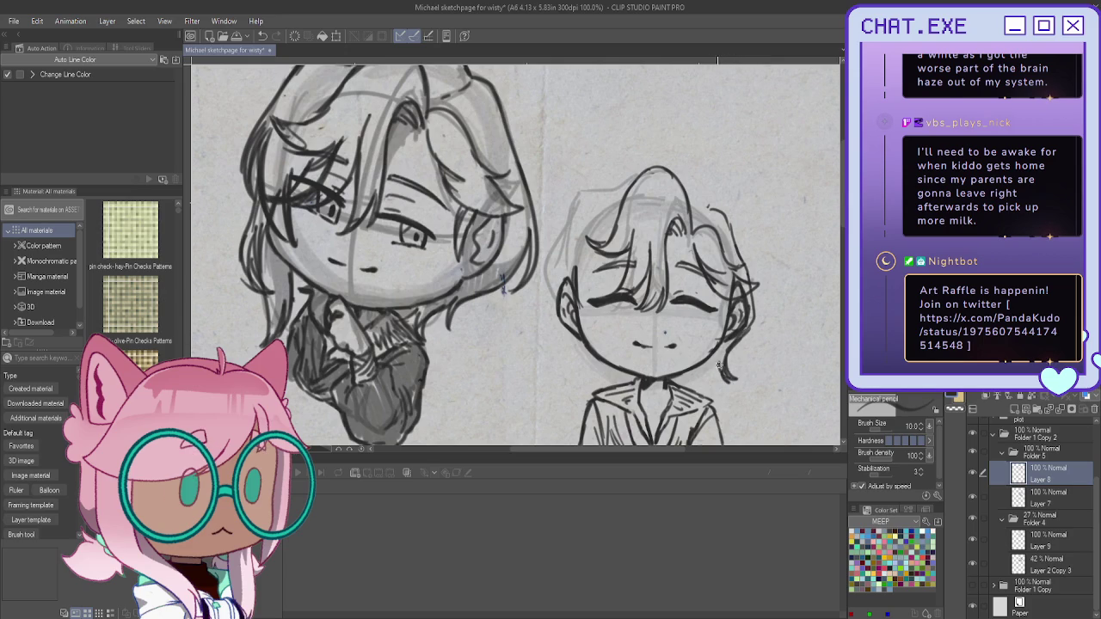
Step: Redraw the curl near the bust's neck and hatch shading onto its collar
key(ctrl+z)
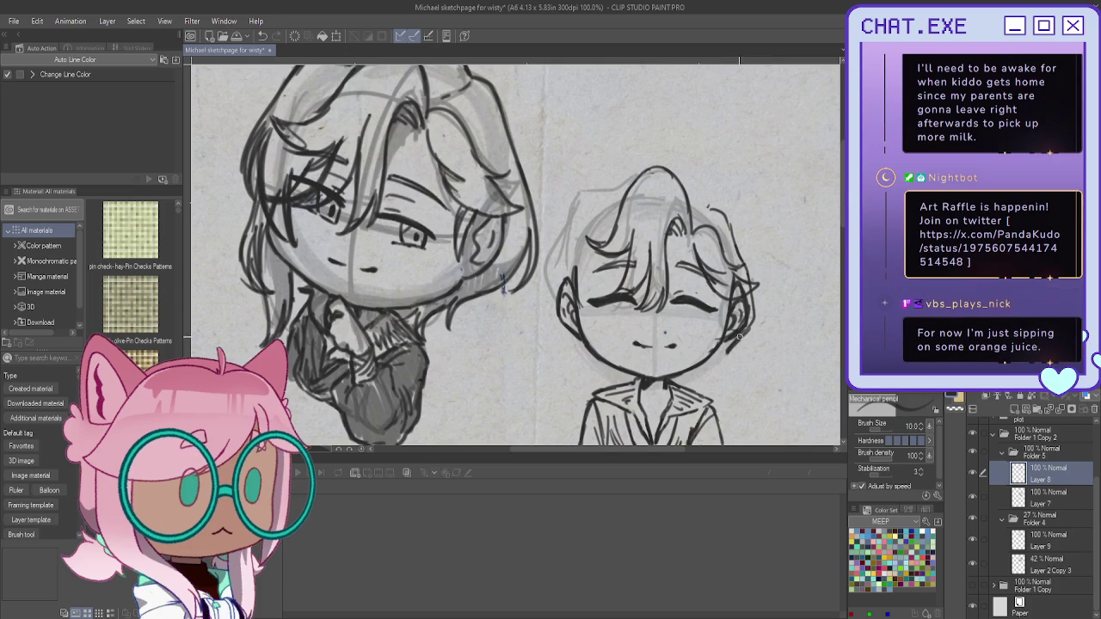
drag(721, 364, 715, 364)
drag(591, 379, 619, 430)
mouse_move(629, 388)
mouse_down()
mouse_move(640, 432)
mouse_move(614, 446)
mouse_up()
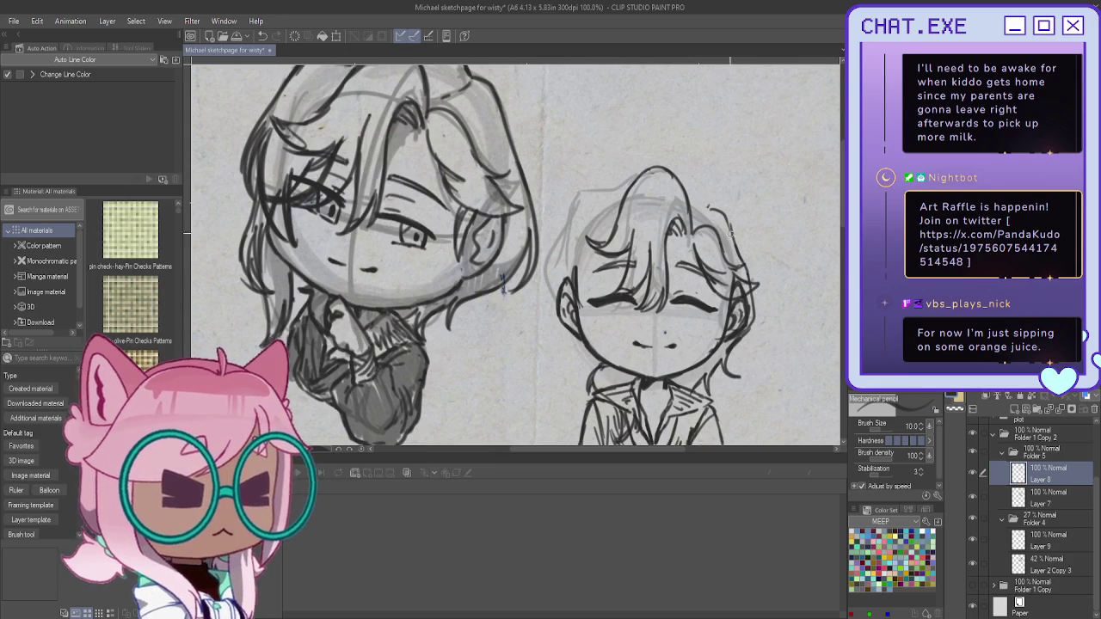
Step: Retry the left hair edge, then draw and darken the bust's left face contour
scroll(516, 258, up, 1)
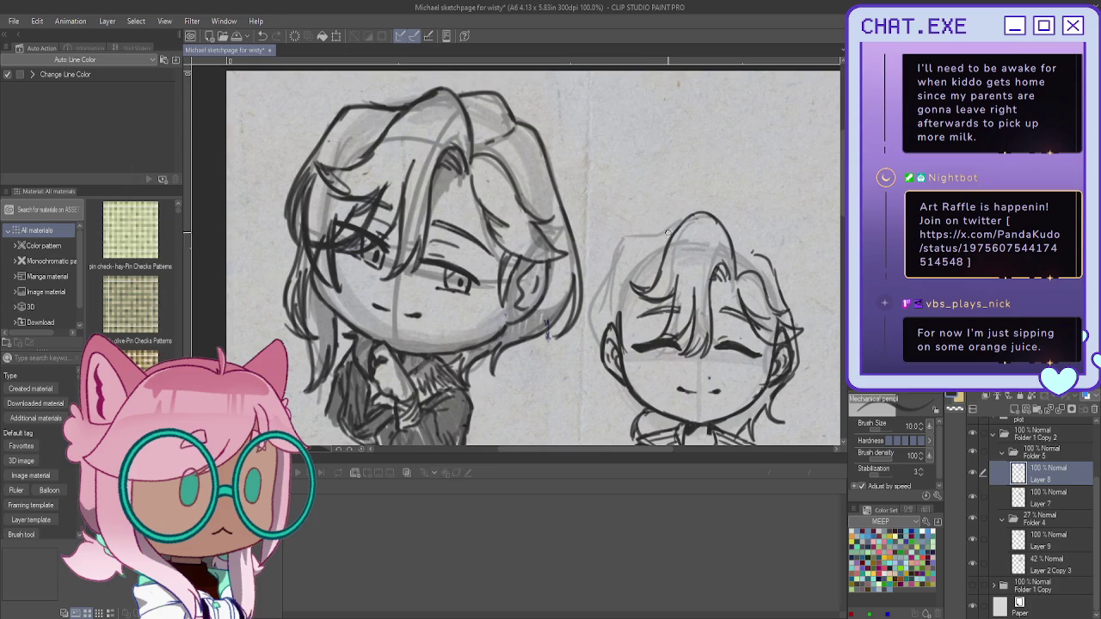
mouse_move(664, 240)
mouse_down()
mouse_move(592, 299)
mouse_move(587, 330)
mouse_up()
key(ctrl+z)
key(ctrl+z)
drag(621, 245, 595, 337)
key(ctrl+z)
mouse_move(631, 317)
mouse_down()
mouse_move(633, 376)
mouse_move(654, 395)
mouse_up()
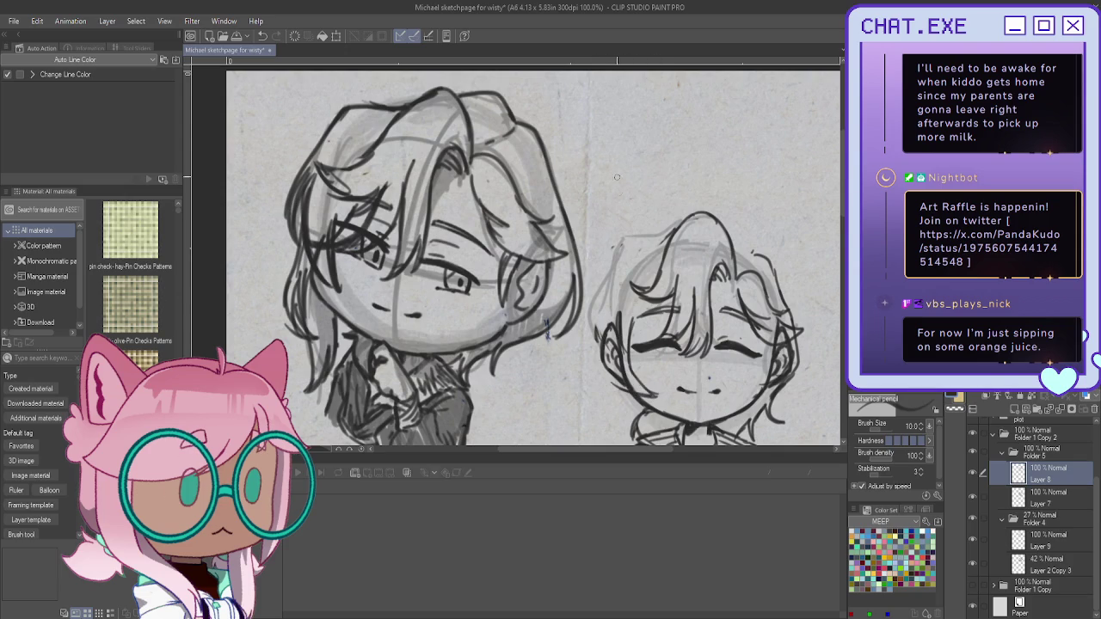
mouse_move(638, 317)
mouse_down()
mouse_move(633, 372)
mouse_move(654, 397)
mouse_up()
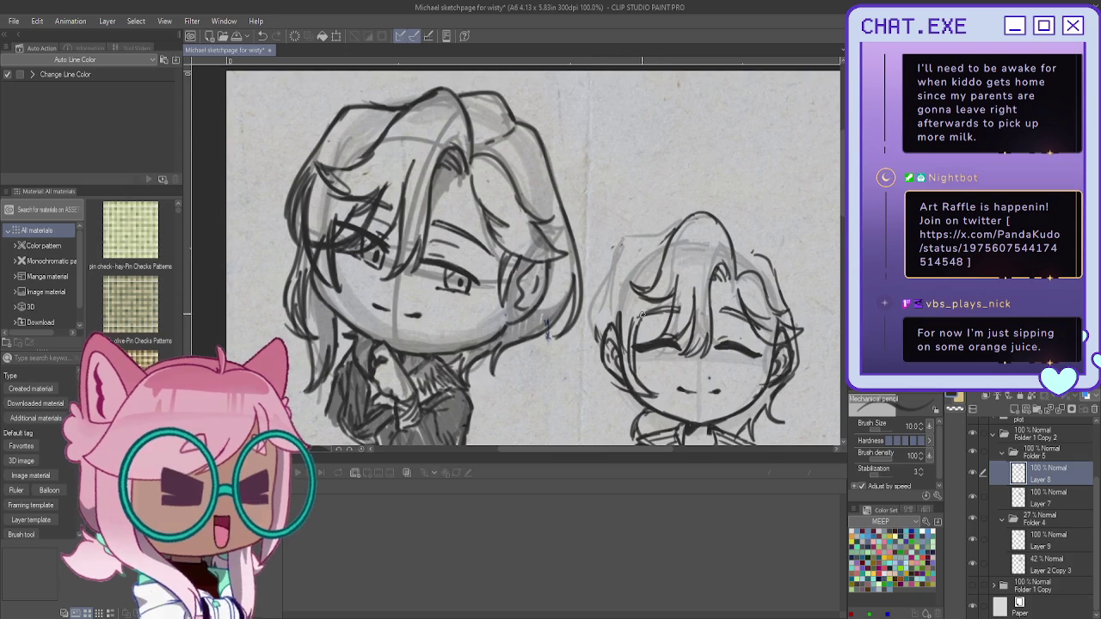
Step: Add bang strands, outline the left side of the hair and ear, and touch up the upper-left head
mouse_move(672, 296)
mouse_down()
mouse_move(633, 325)
mouse_move(661, 320)
mouse_move(639, 320)
mouse_up()
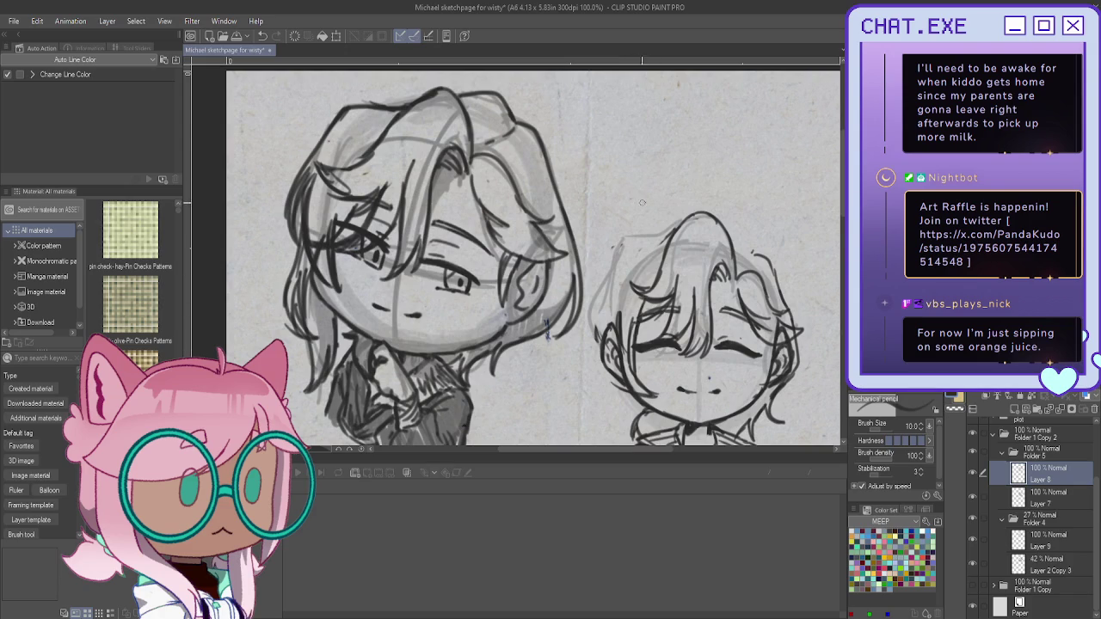
mouse_move(608, 255)
mouse_down()
mouse_move(585, 351)
mouse_move(594, 373)
mouse_up()
mouse_move(600, 327)
mouse_down()
mouse_move(595, 348)
mouse_move(623, 390)
mouse_up()
key(ctrl+z)
key(ctrl+z)
drag(599, 346, 623, 391)
key(ctrl+z)
key(ctrl+z)
mouse_move(593, 340)
mouse_down()
mouse_move(627, 390)
mouse_move(598, 370)
mouse_move(596, 302)
mouse_move(579, 363)
mouse_move(619, 383)
mouse_up()
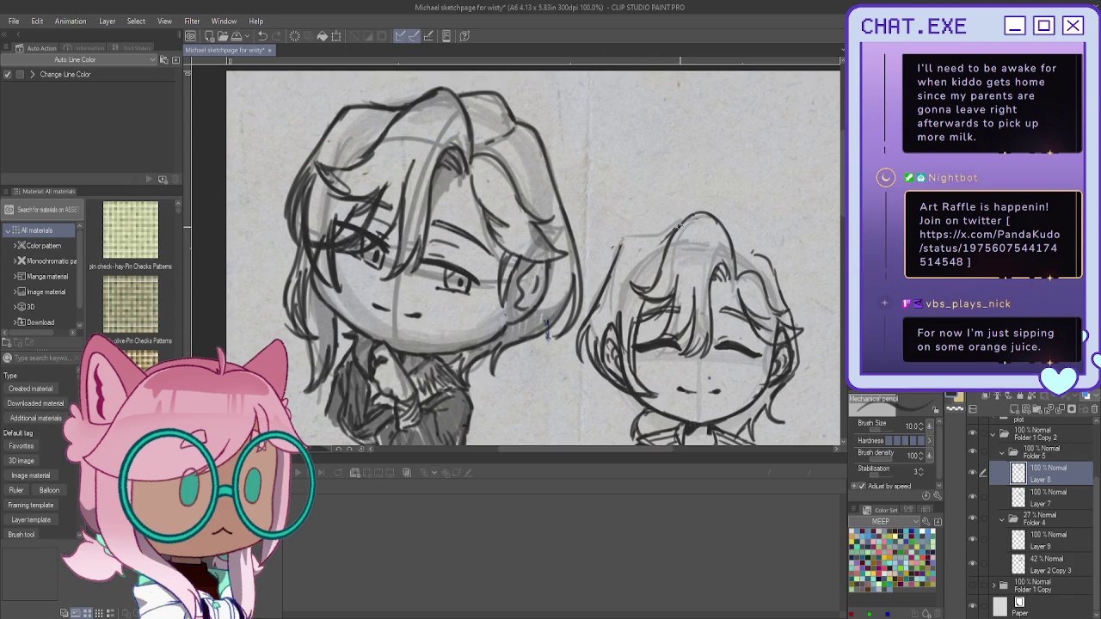
drag(648, 240, 614, 267)
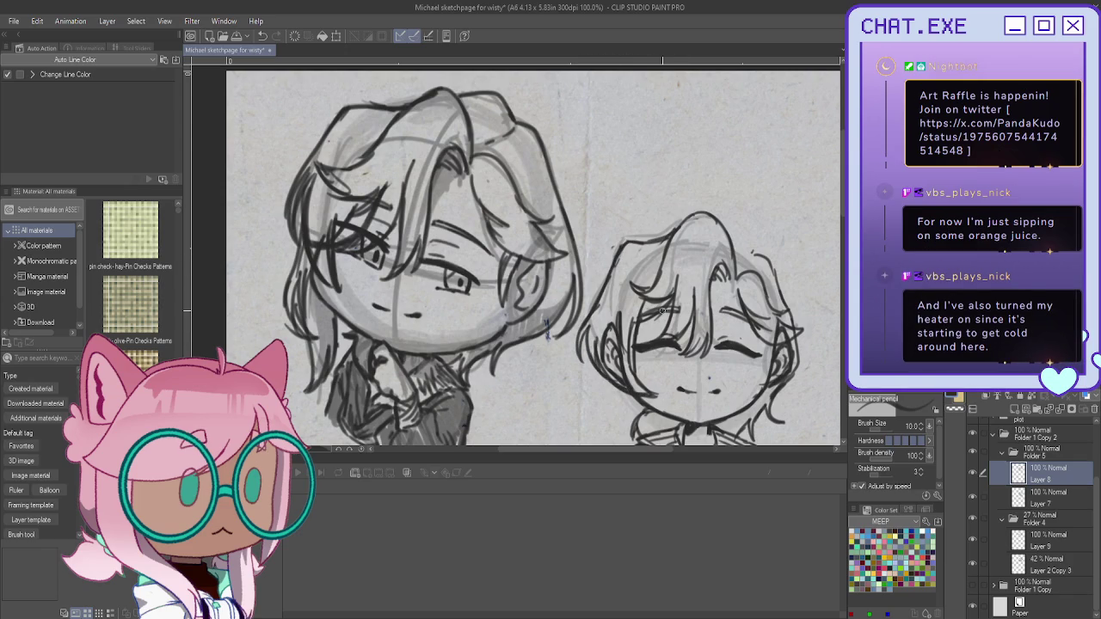
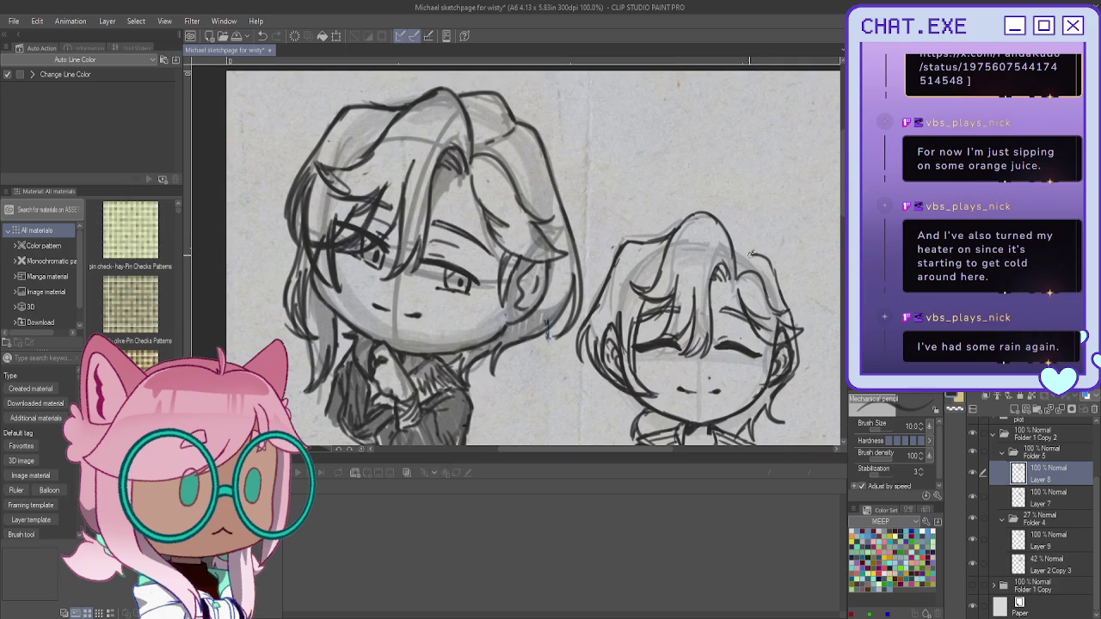
Step: Add pencil hair strands beside the right chibi's face and down its neck, and darken its cheek outline
drag(724, 229, 754, 256)
key(ctrl+z)
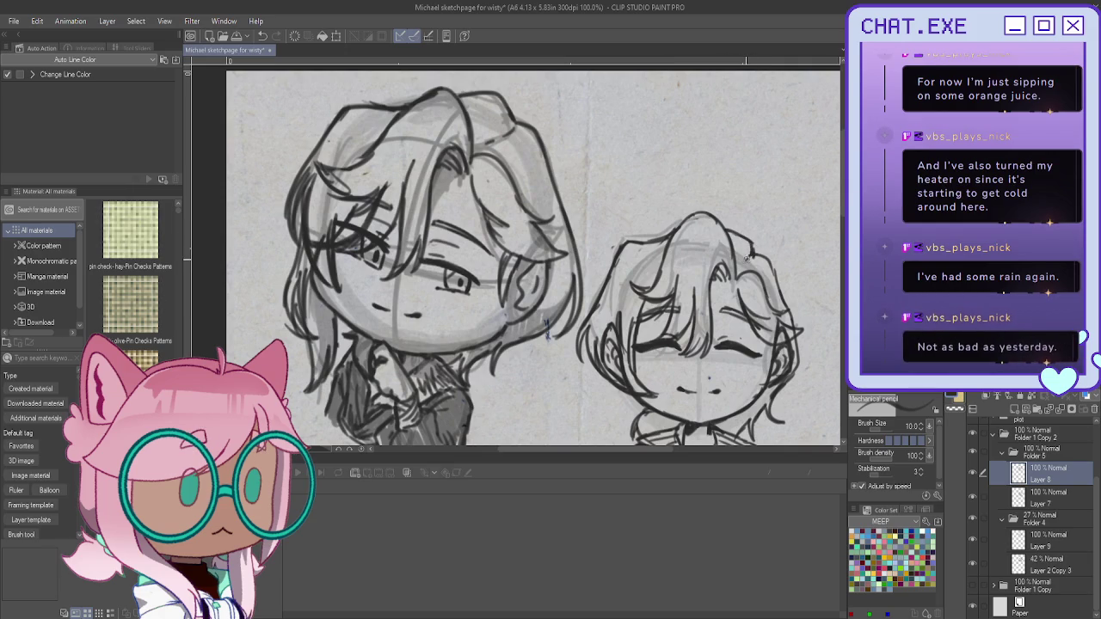
scroll(682, 204, down, 2)
scroll(654, 241, up, 2)
scroll(602, 301, down, 2)
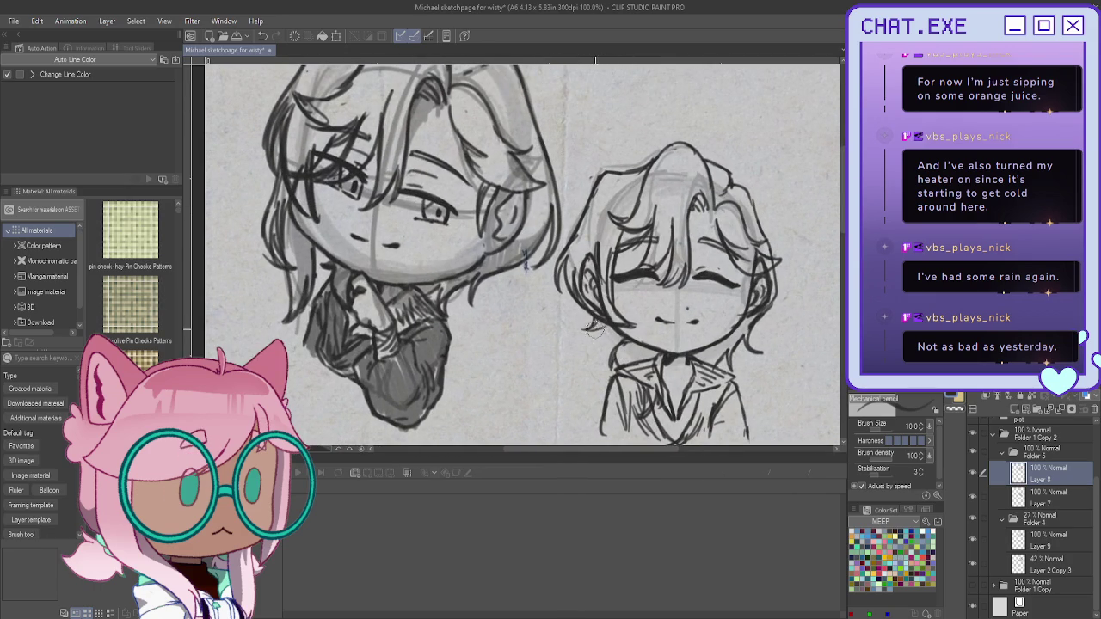
mouse_move(589, 312)
mouse_down()
mouse_move(581, 336)
mouse_move(596, 370)
mouse_up()
mouse_move(612, 325)
mouse_down()
mouse_move(602, 373)
mouse_move(588, 379)
mouse_up()
drag(590, 308, 584, 329)
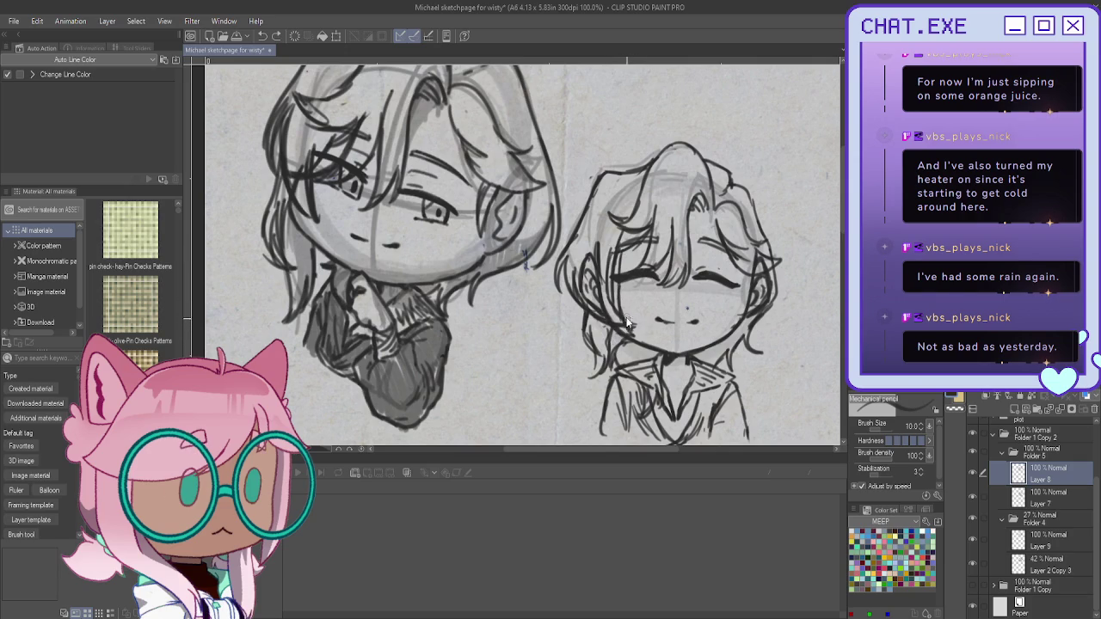
drag(618, 277, 618, 325)
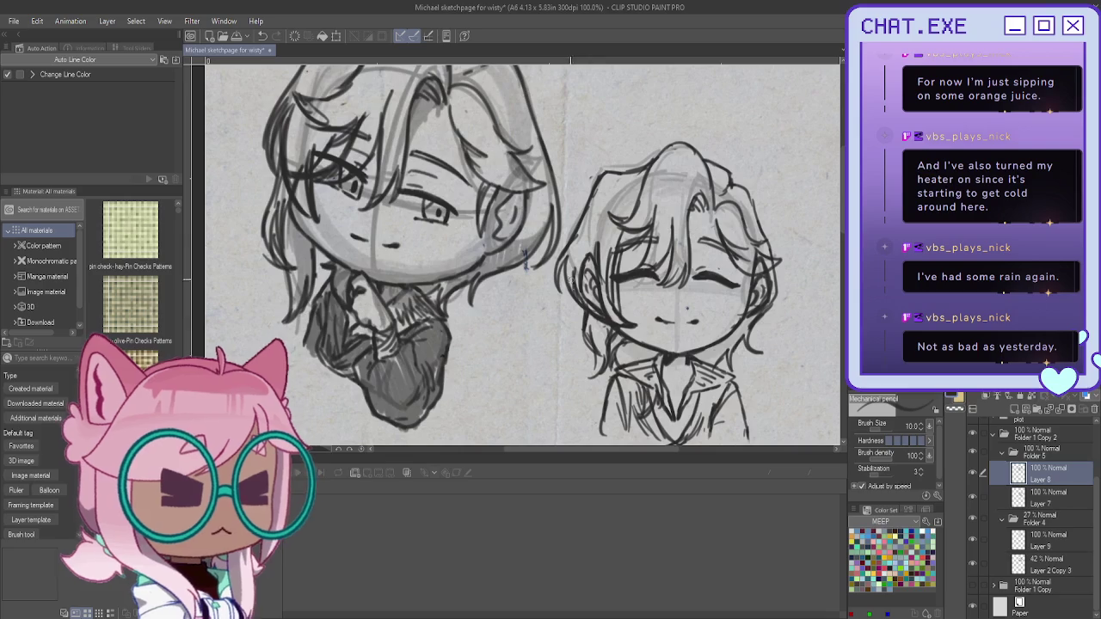
Step: Duplicate Layer 7 into Layer 7 Copy and keep the copy selected
click(1045, 497)
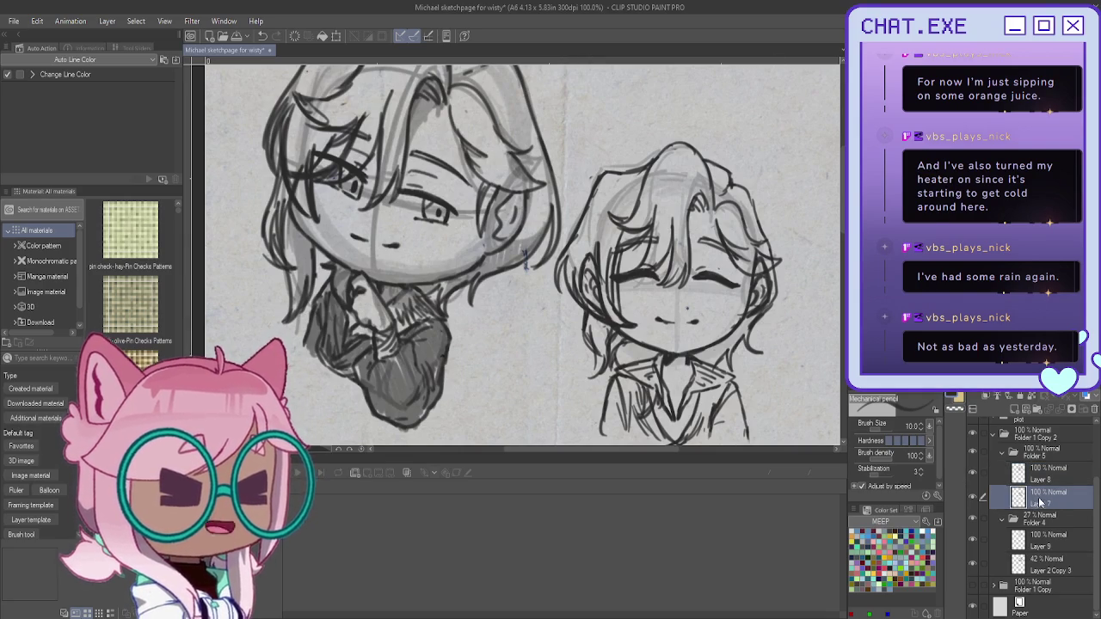
key(ctrl+j)
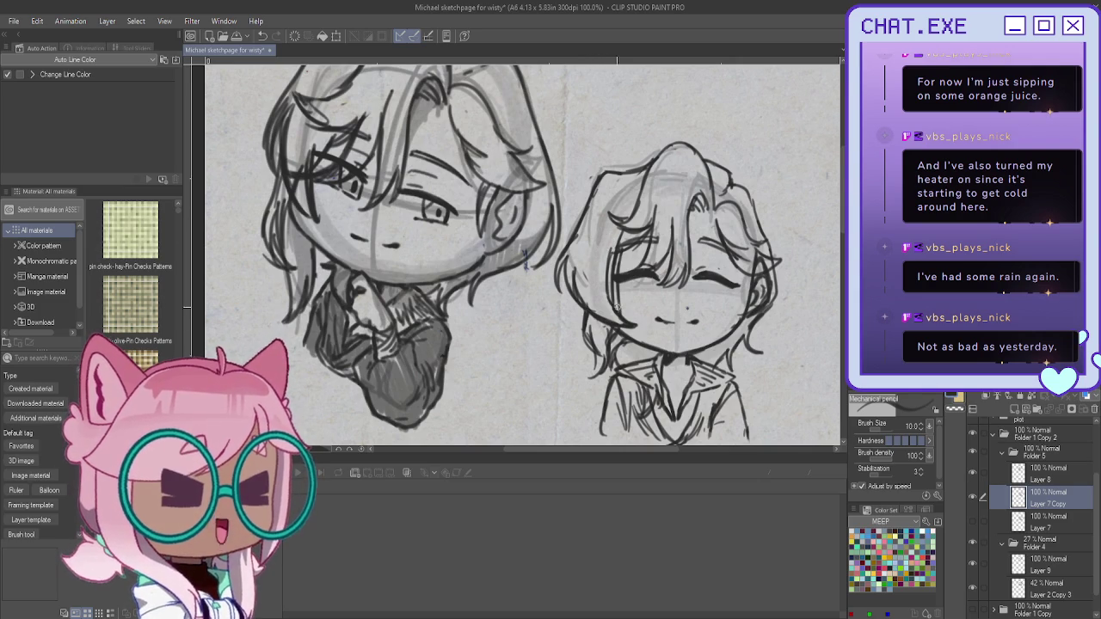
key(alt+bracketright)
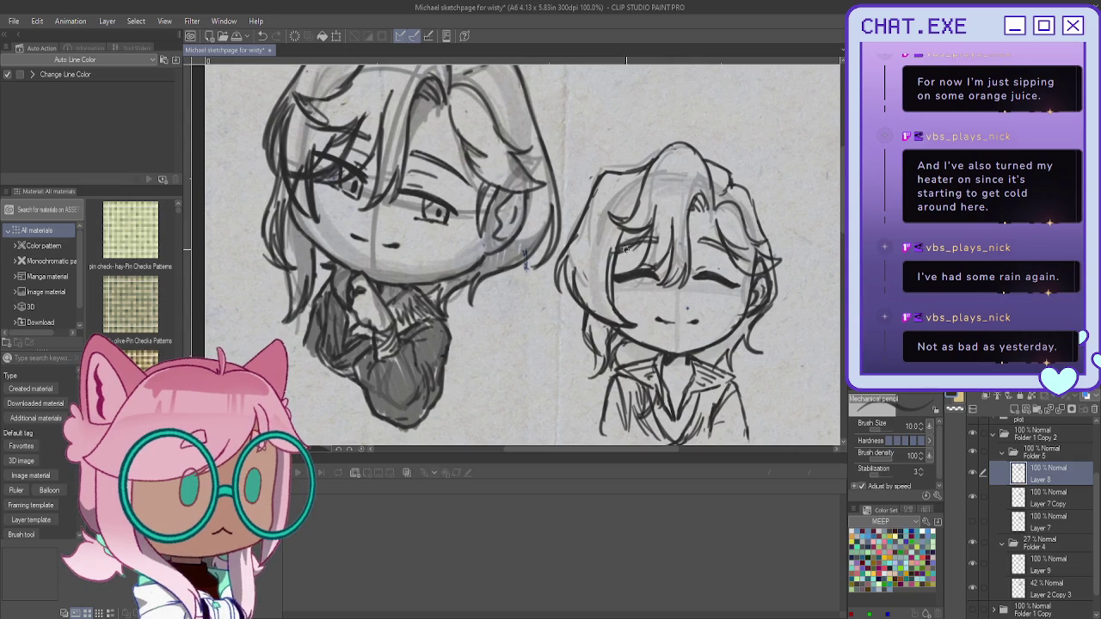
key(alt+bracketleft)
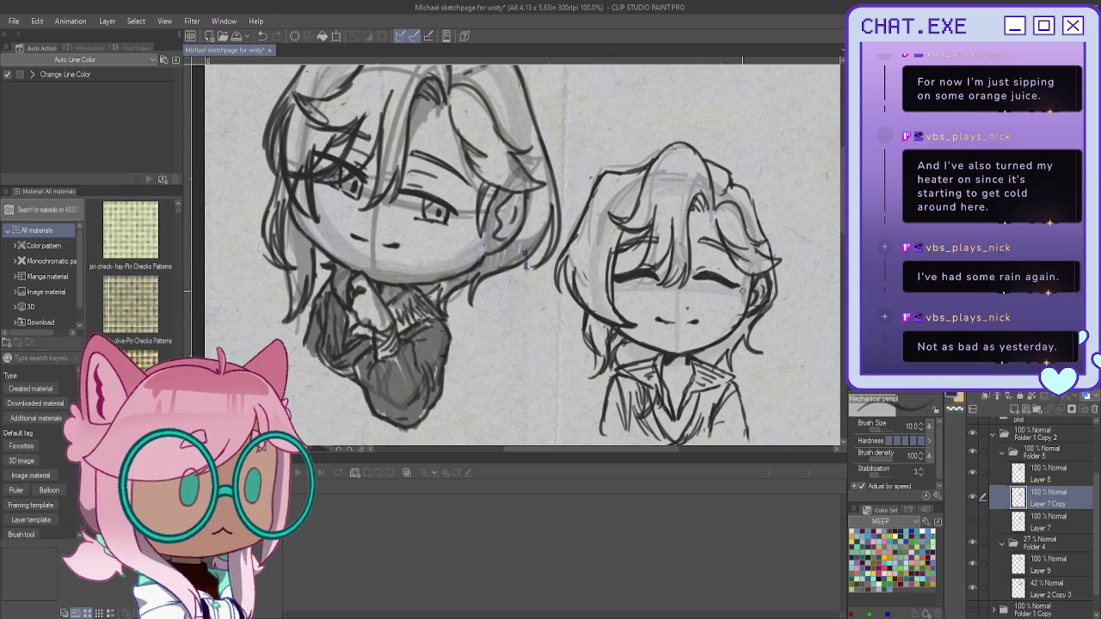
scroll(744, 260, down, 2)
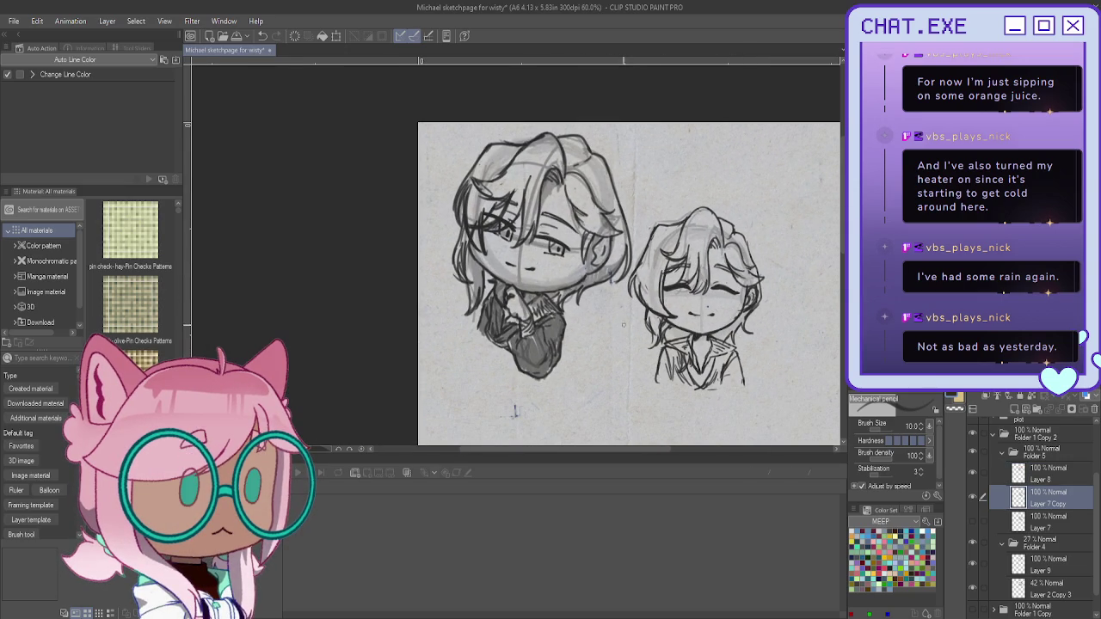
scroll(671, 336, up, 1)
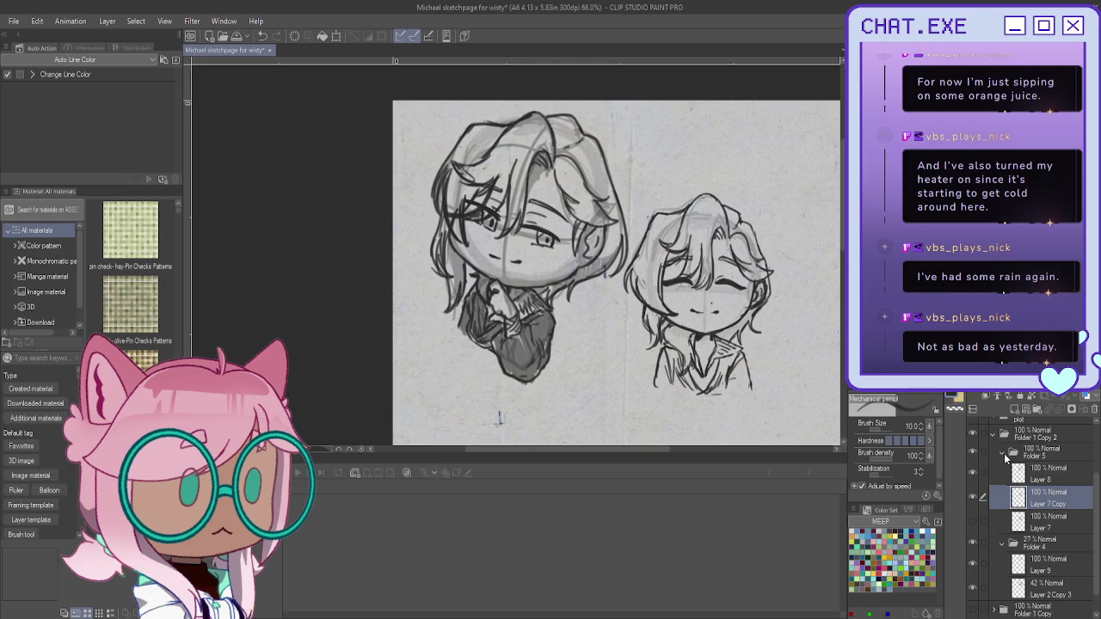
Step: Duplicate Folder 5 and merge the copy into a single layer
click(1003, 455)
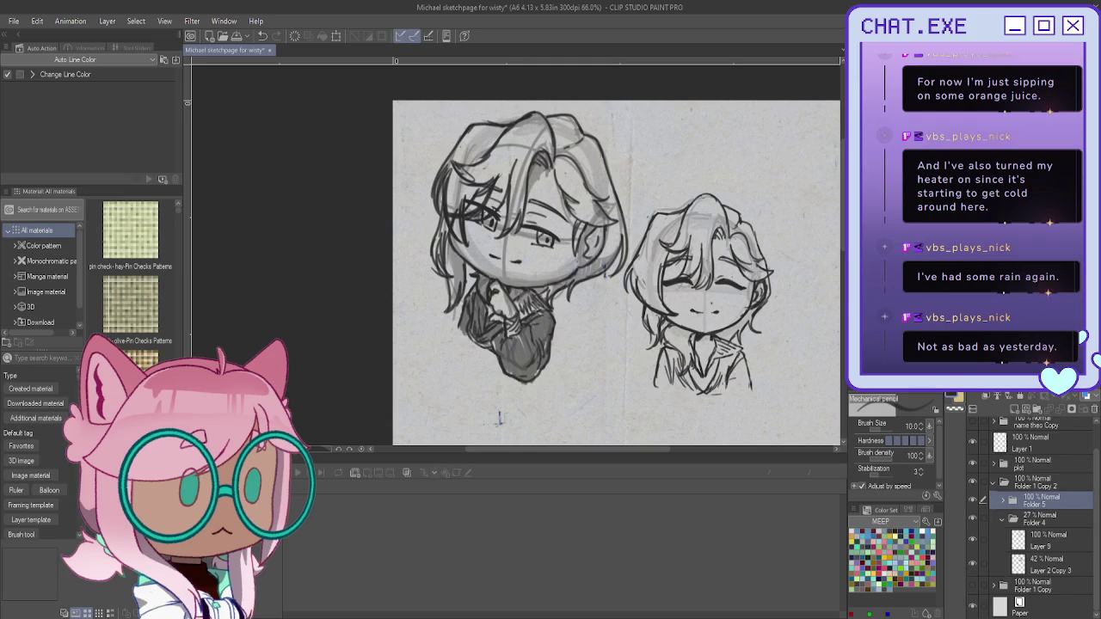
key(ctrl+j)
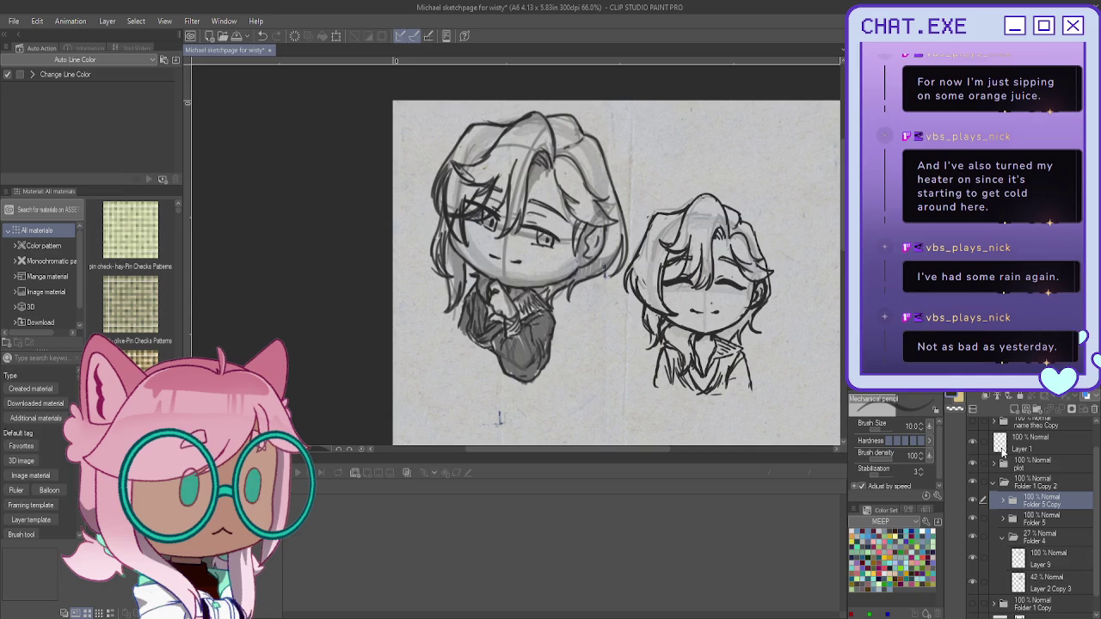
key(shift+alt+e)
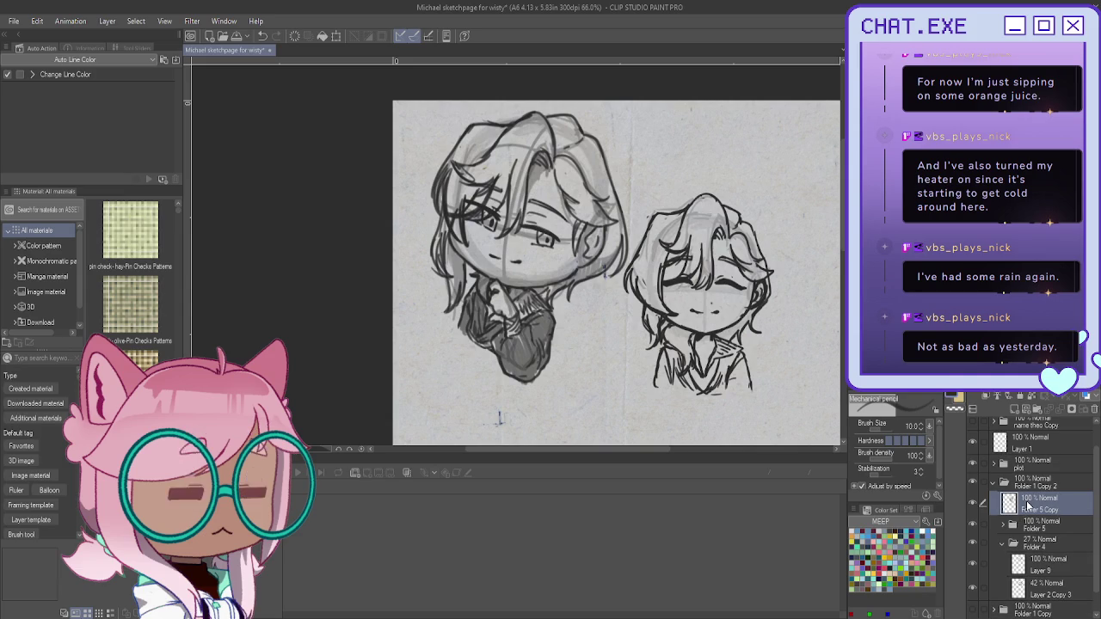
drag(1025, 505, 1013, 542)
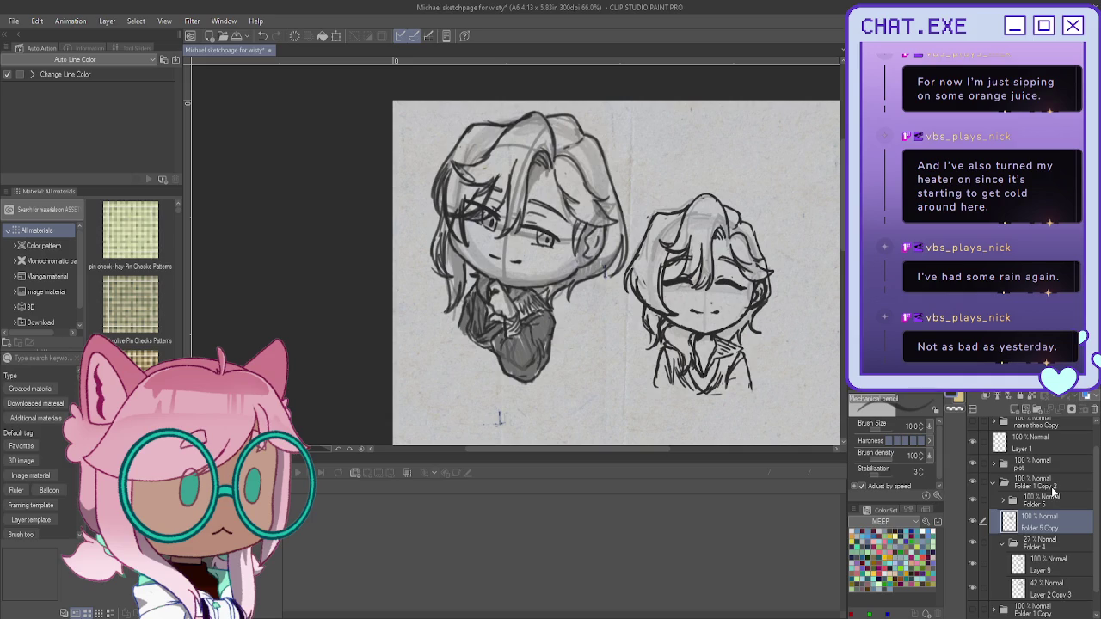
key(ctrl+z)
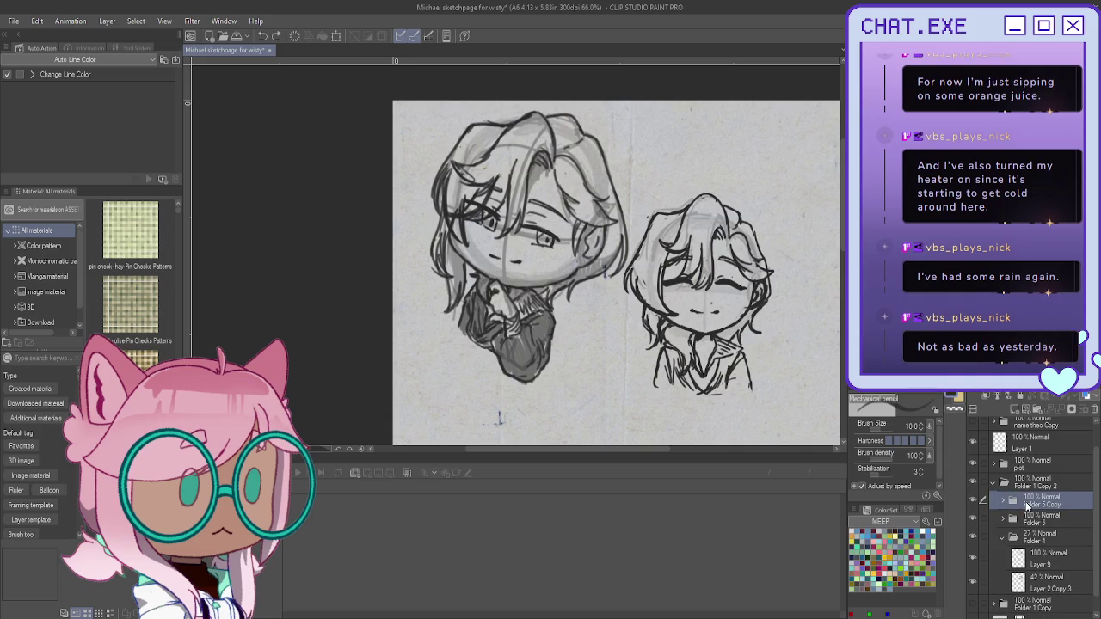
Step: Move Folder 5 below Folder 4, slide its chibi to the right, and hide it
click(1001, 538)
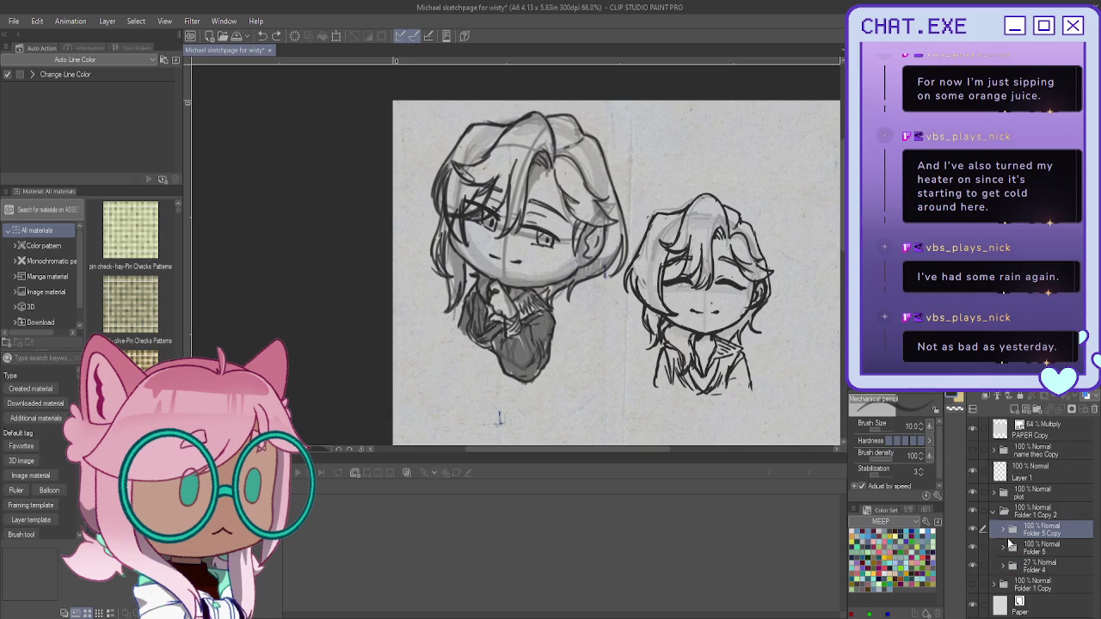
click(1019, 550)
drag(1019, 551, 1026, 572)
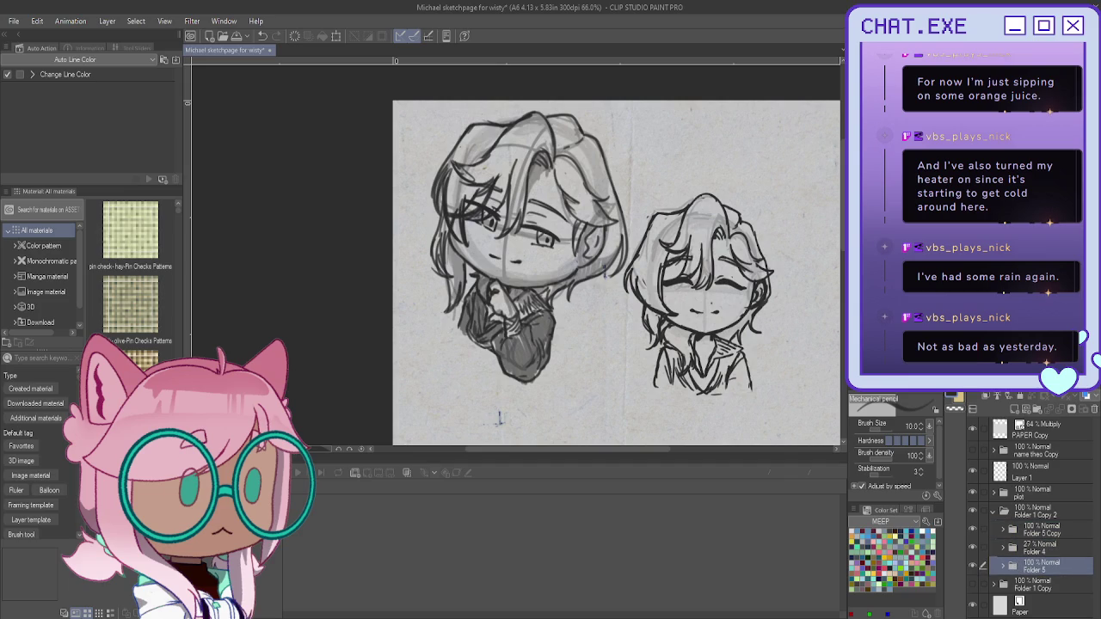
key(k)
mouse_move(623, 378)
mouse_down()
mouse_move(673, 392)
mouse_move(655, 376)
mouse_up()
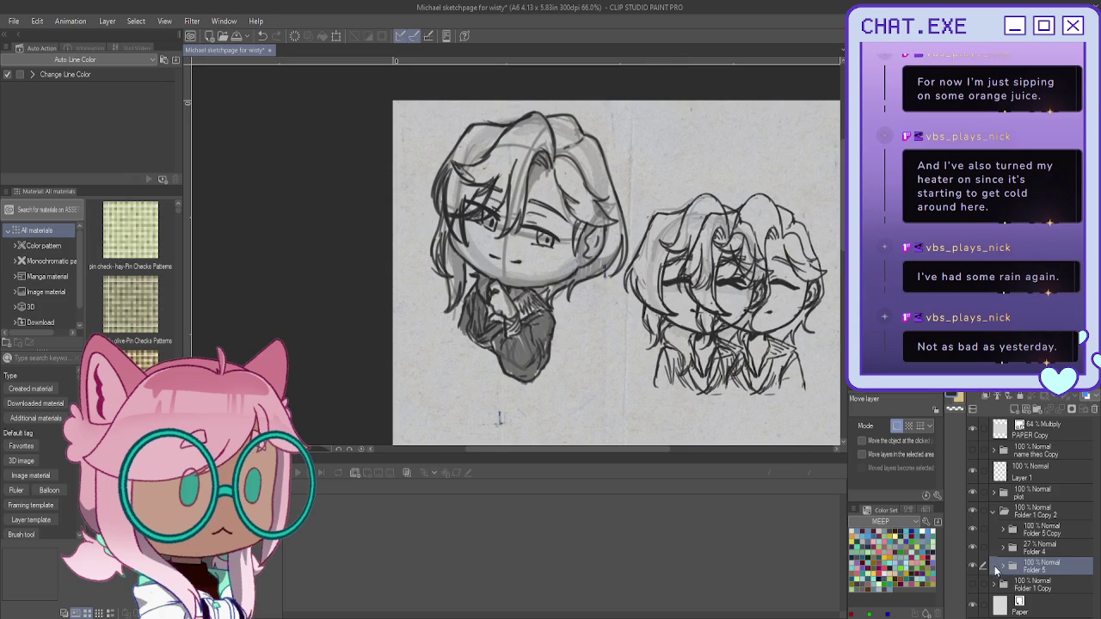
click(972, 566)
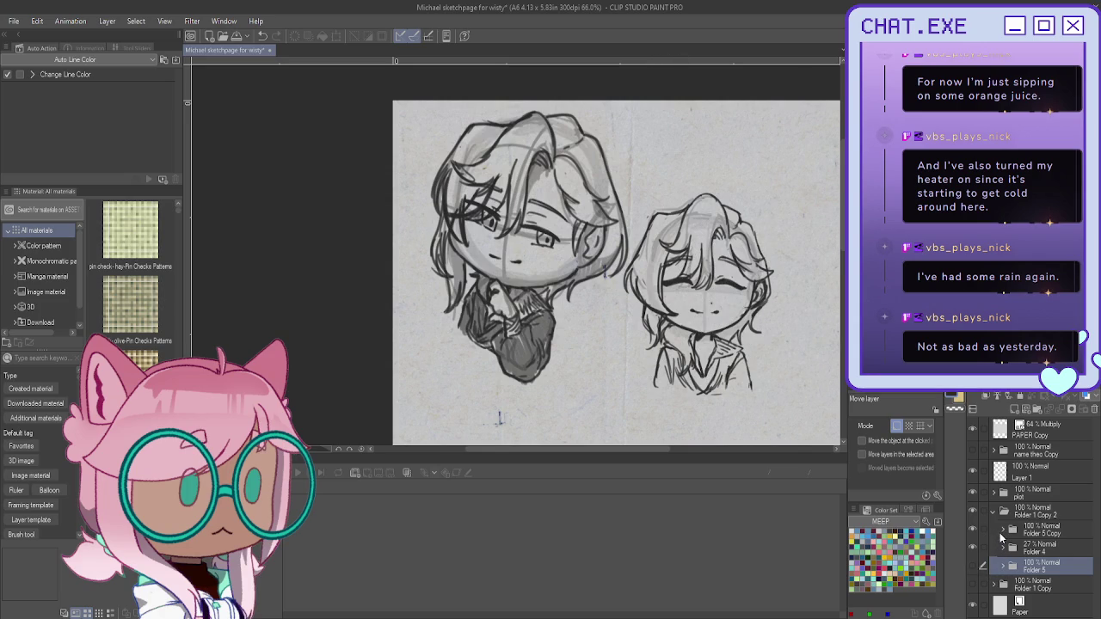
key(w)
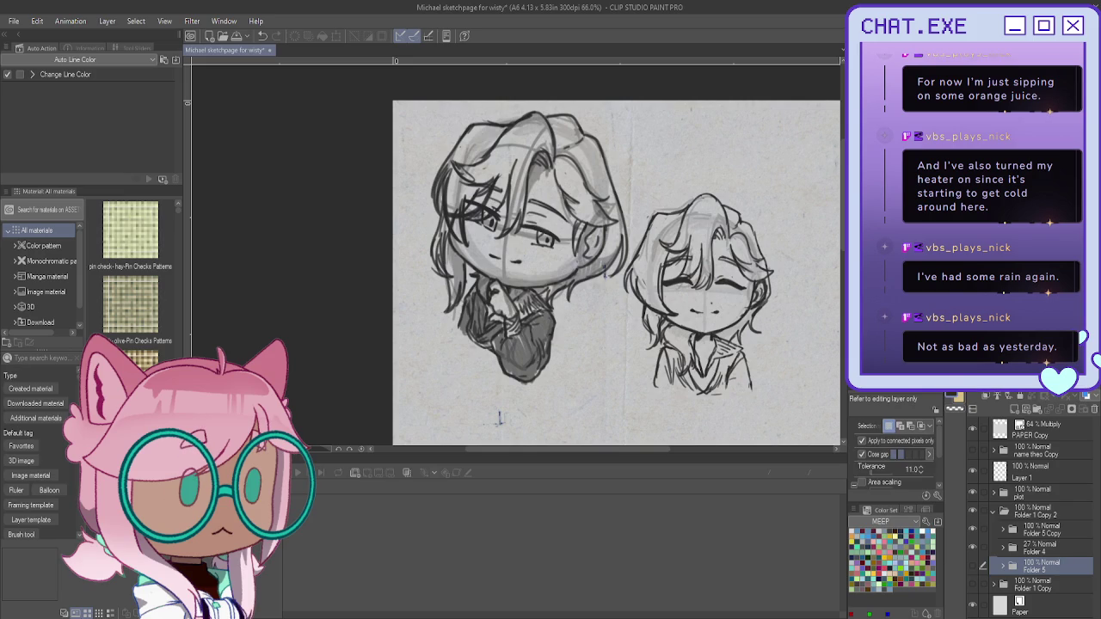
Step: Lasso a freehand selection around the right chibi's outline
key(m)
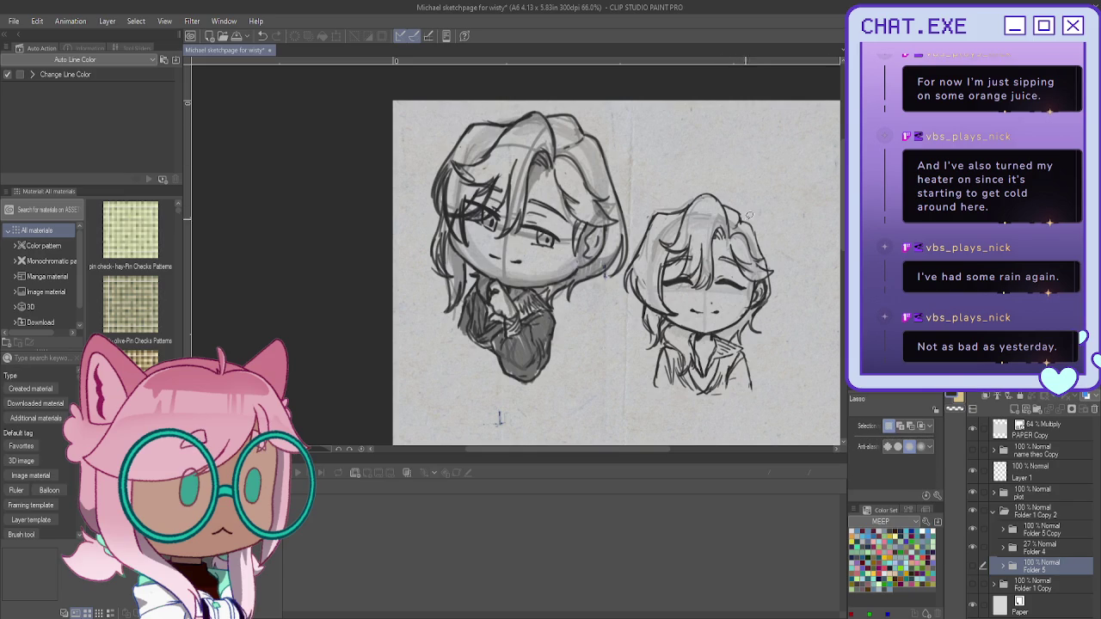
mouse_move(763, 245)
mouse_down()
mouse_move(772, 274)
mouse_move(753, 315)
mouse_up()
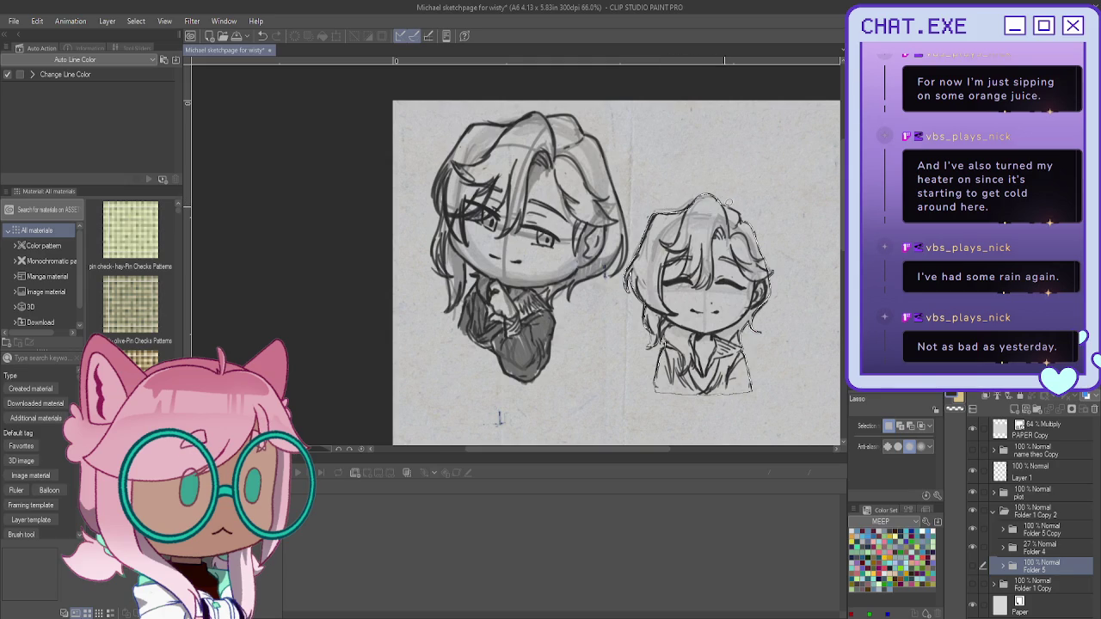
drag(703, 194, 707, 180)
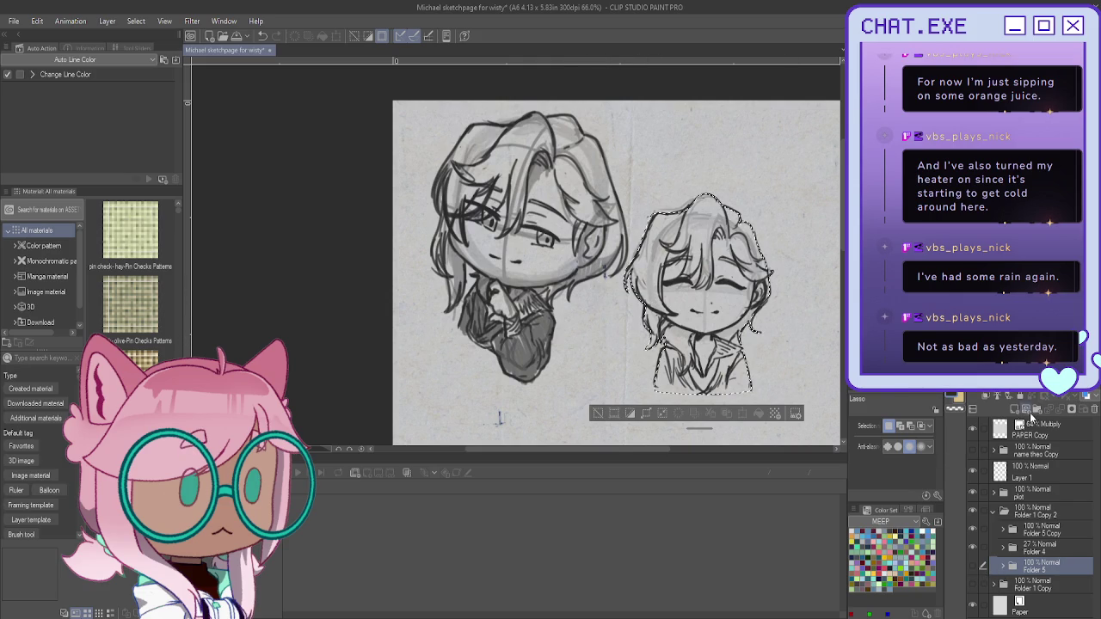
Step: Add Layer 10 inside a new Folder 6, fill the selection with tan, and deselect
click(1024, 412)
key(ctrl+shift+n)
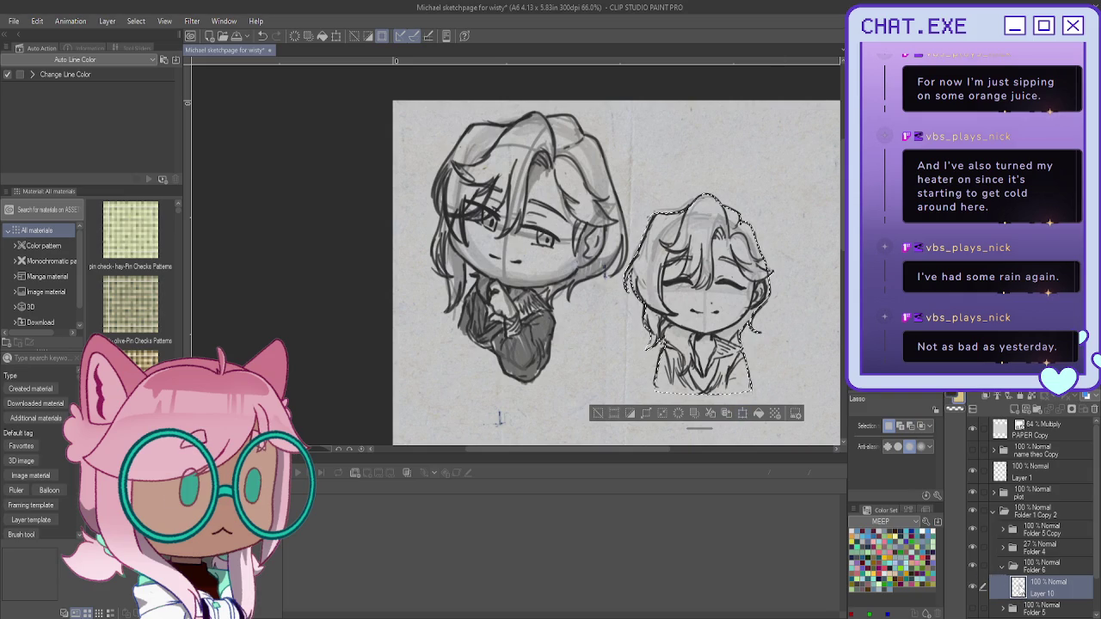
click(760, 415)
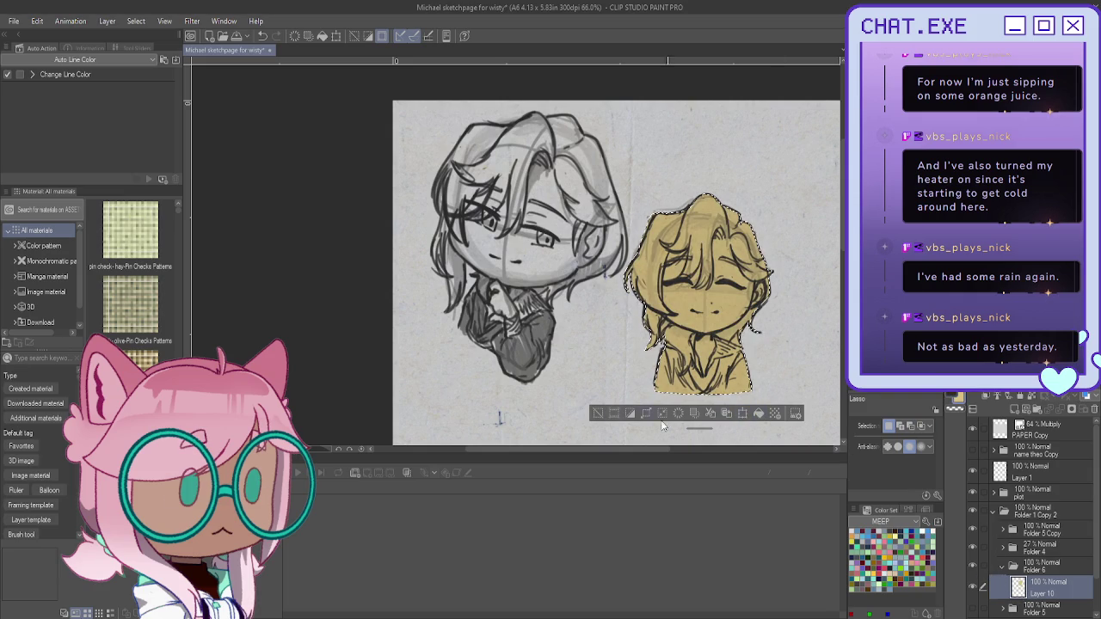
click(601, 411)
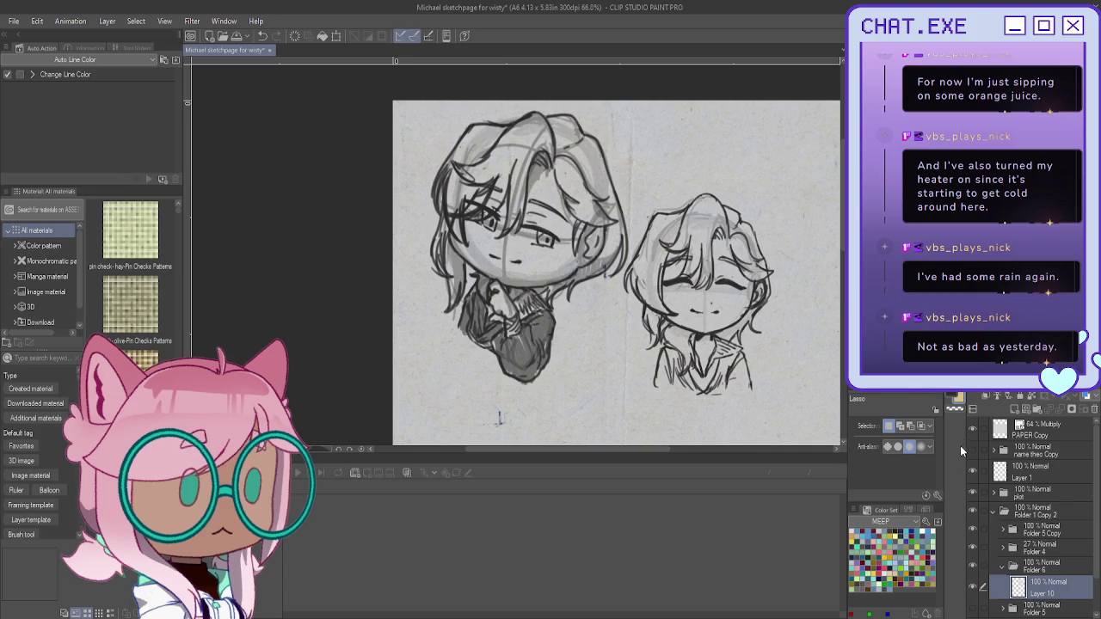
scroll(1003, 571, down, 1)
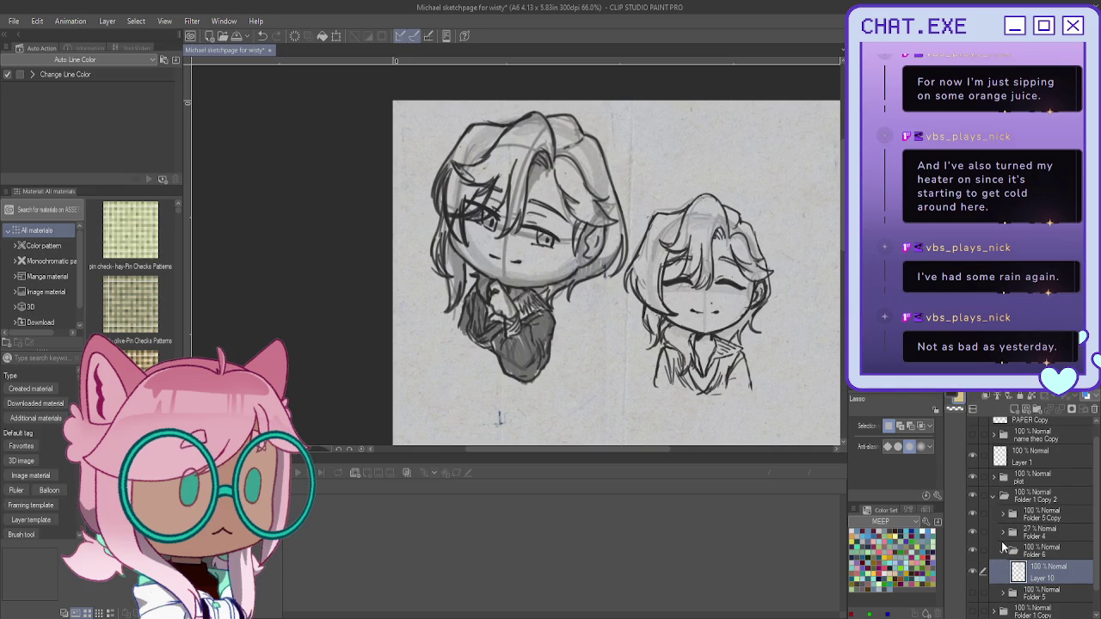
Step: Show Folder 5 again, then group Folder 5 Copy, Folder 4 and Folder 6 into a hidden folder
scroll(1002, 547, down, 1)
click(973, 580)
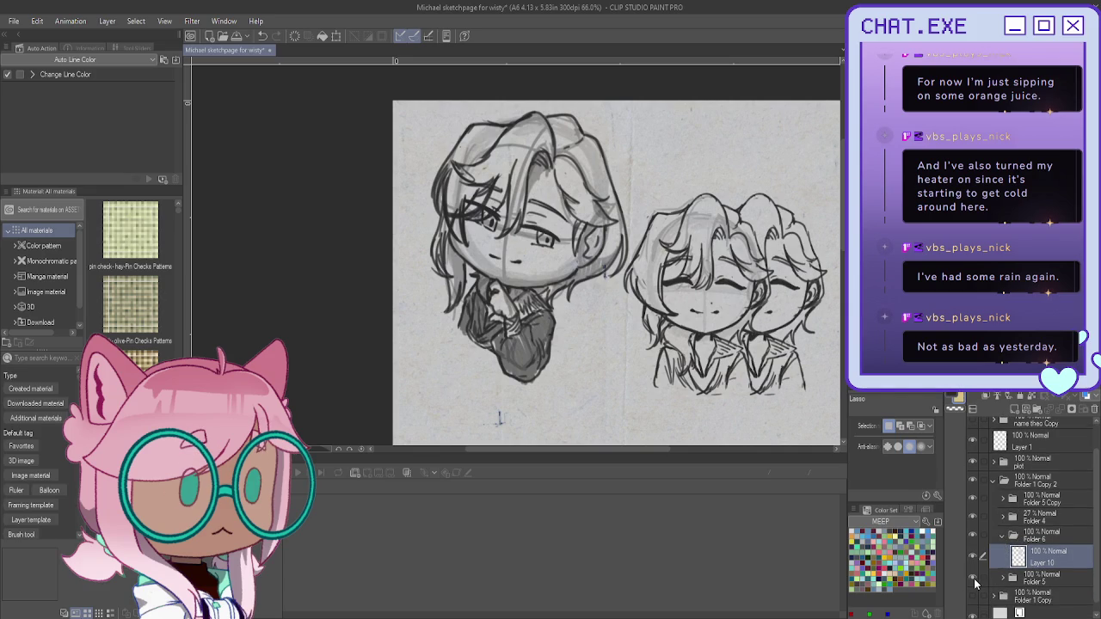
mouse_move(602, 301)
mouse_down()
mouse_move(508, 264)
mouse_move(542, 259)
mouse_up()
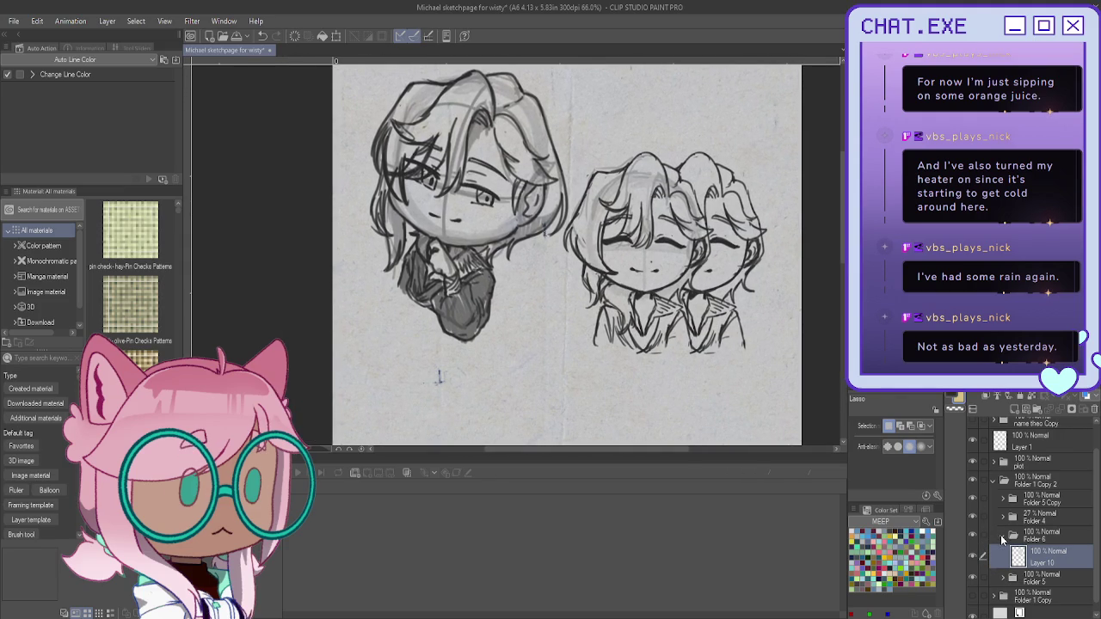
click(1002, 536)
drag(981, 520, 983, 533)
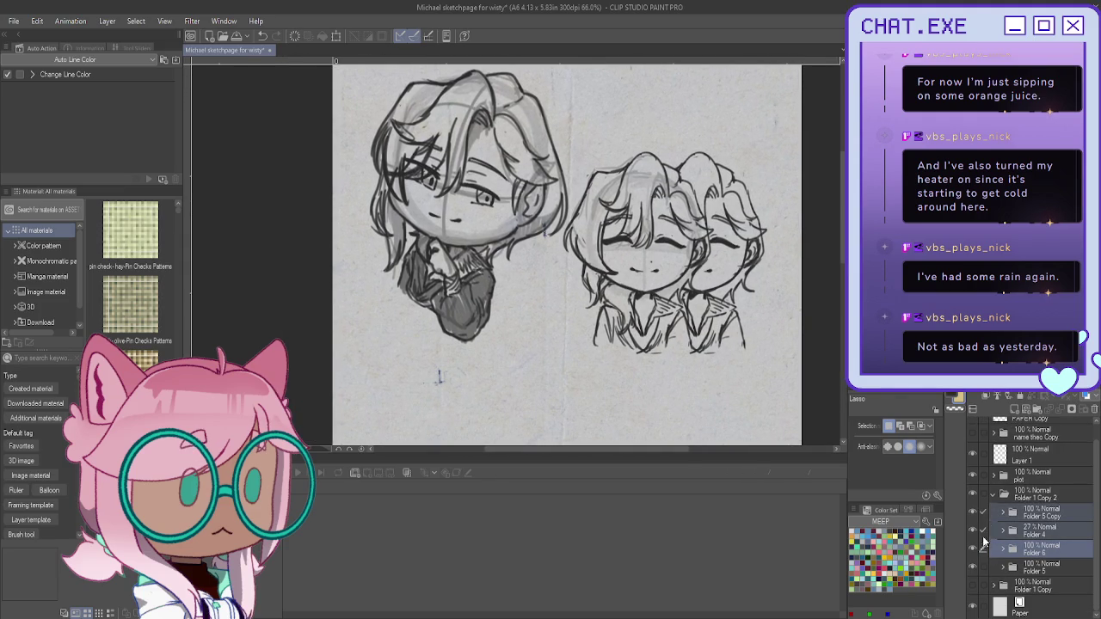
click(1039, 412)
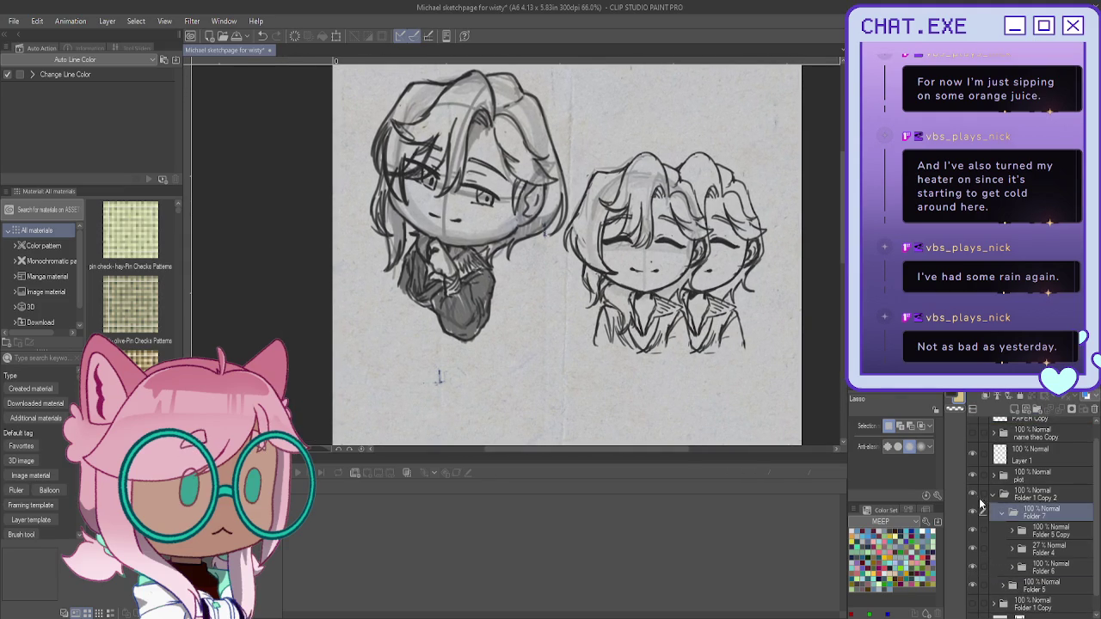
click(973, 533)
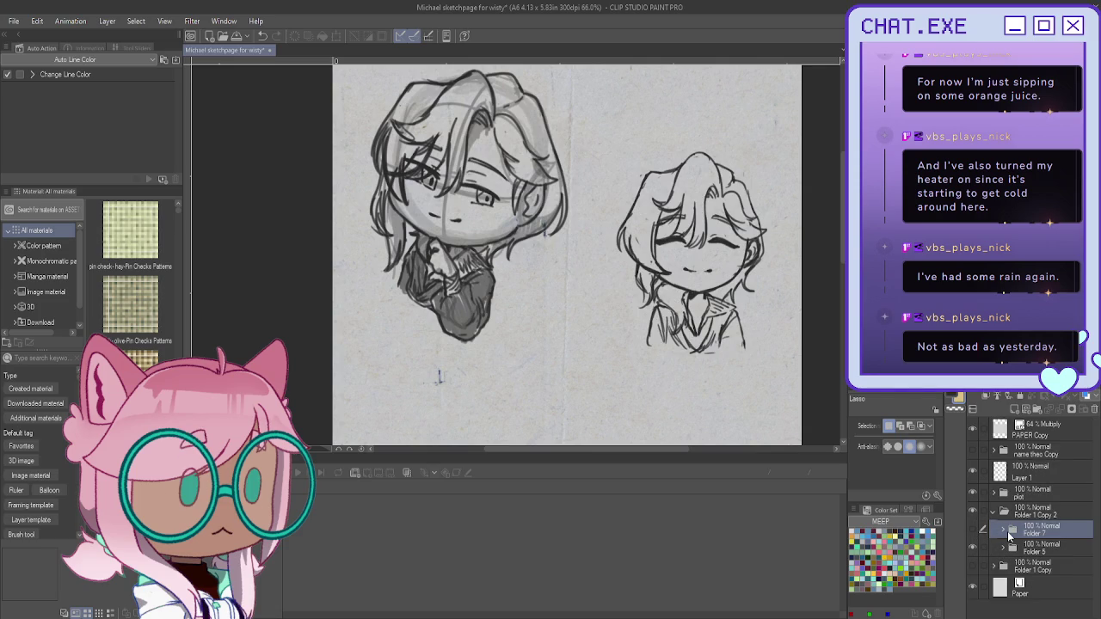
Step: On Layer 7 Copy, erase the closed eye line and the hair strands over the eye
click(1002, 547)
scroll(1032, 534, down, 2)
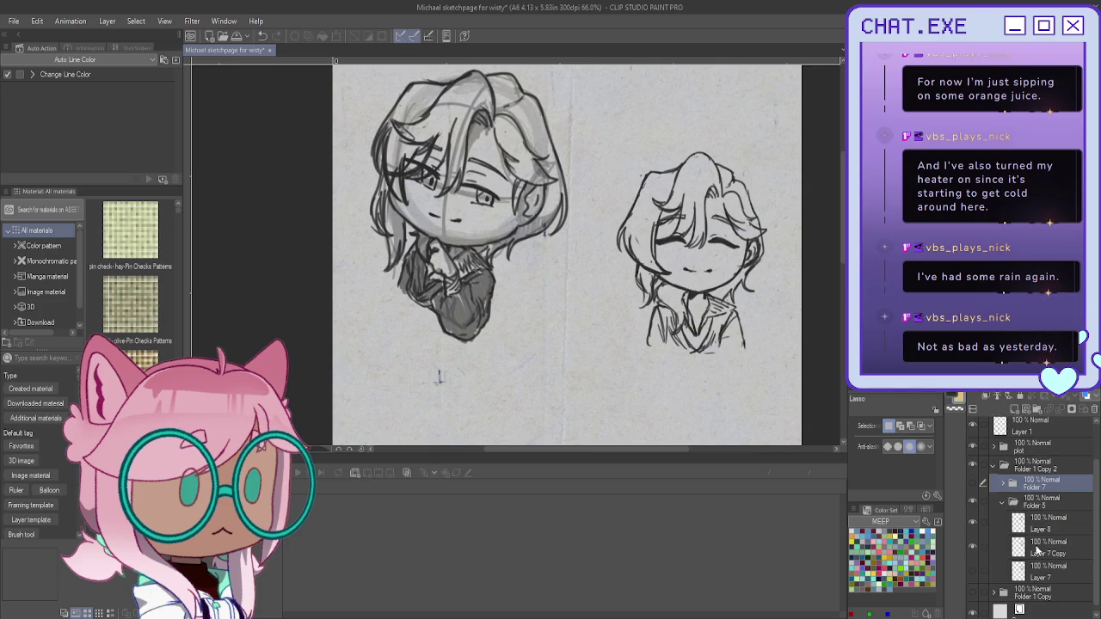
click(1045, 546)
scroll(714, 239, up, 2)
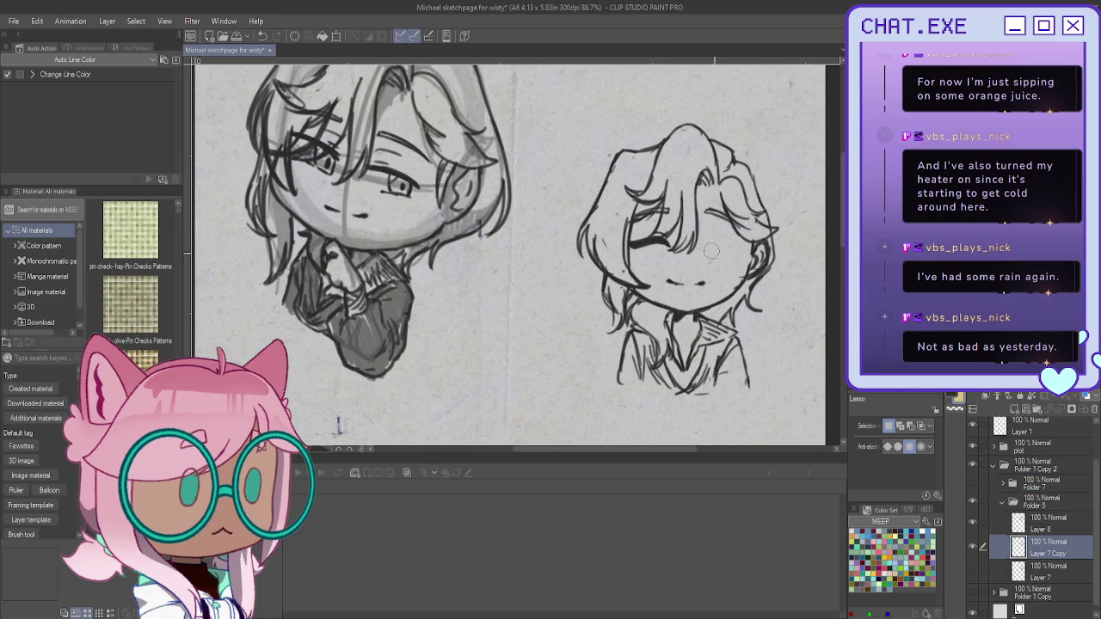
drag(718, 247, 739, 249)
mouse_move(664, 236)
mouse_down()
mouse_move(662, 225)
mouse_move(628, 228)
mouse_up()
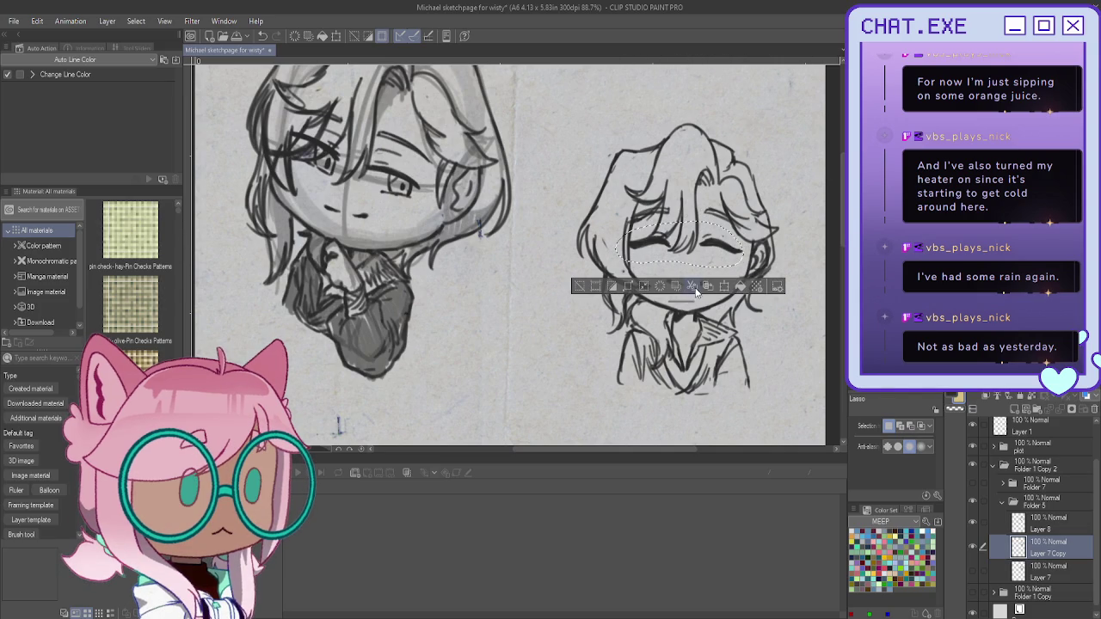
Step: Paste the lassoed closed eyes as Layer 7 Copy 4 at 34% opacity, then reselect Layer 7 Copy
click(706, 287)
click(577, 286)
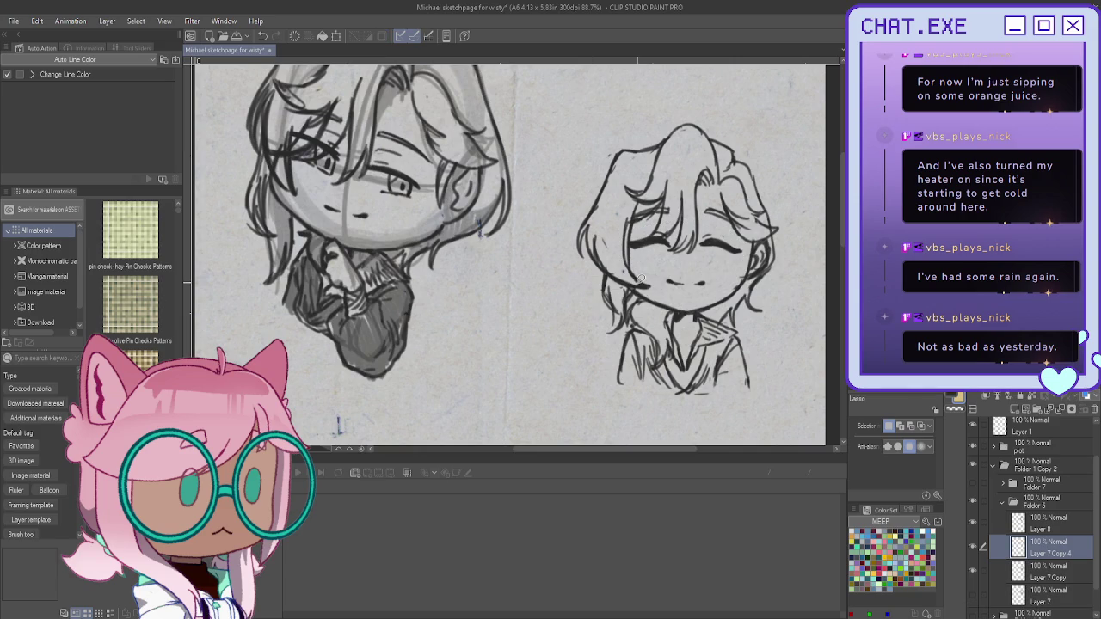
drag(1066, 409, 1036, 409)
click(1041, 569)
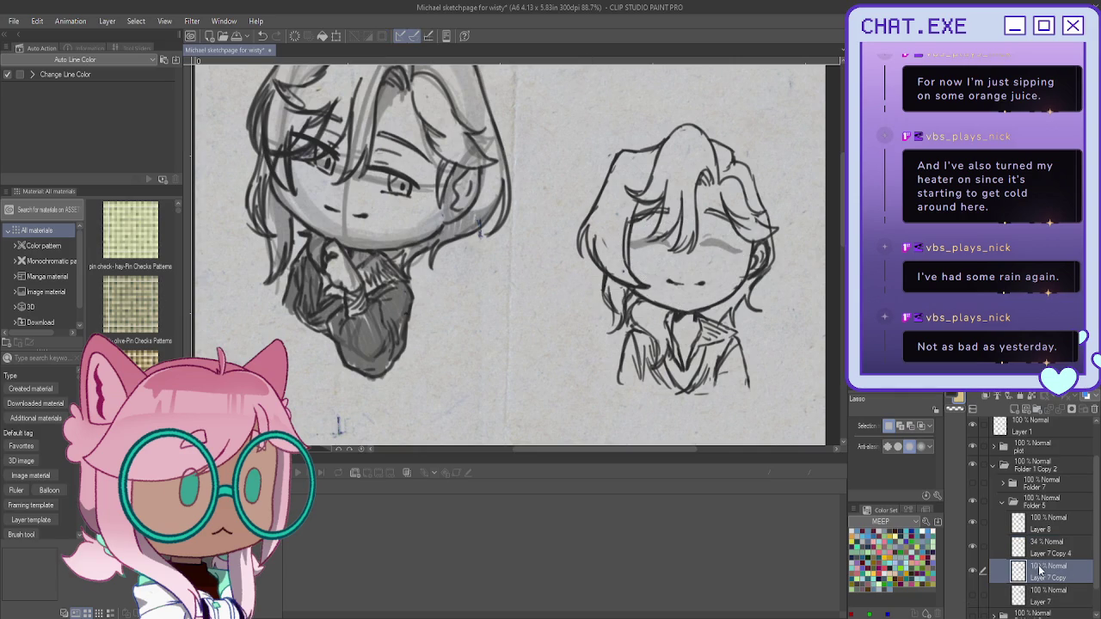
scroll(338, 424, up, 3)
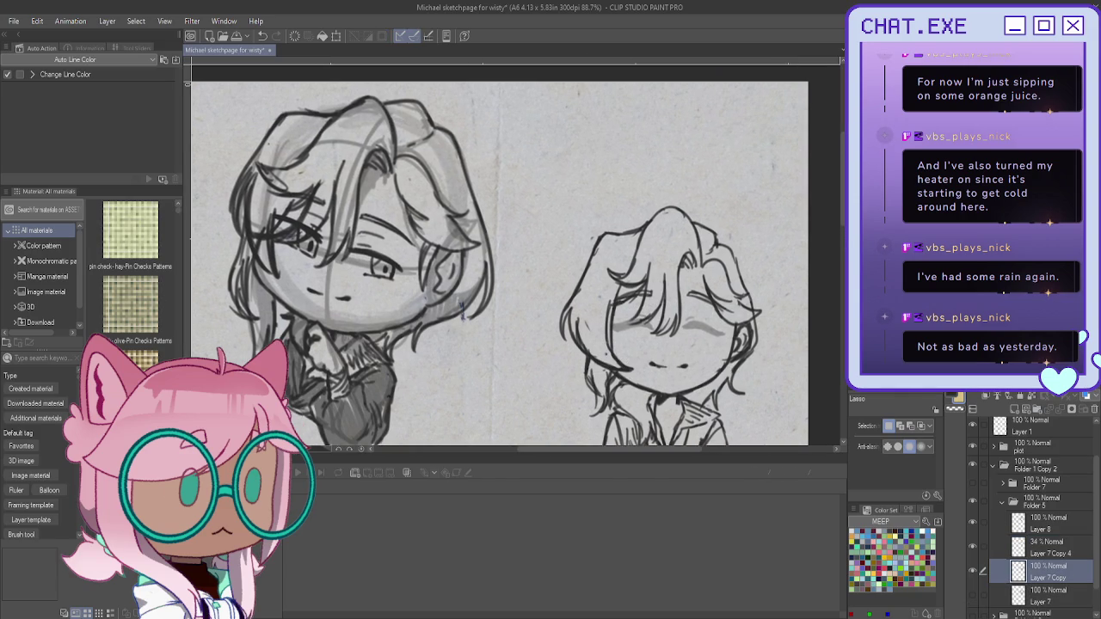
drag(499, 258, 468, 225)
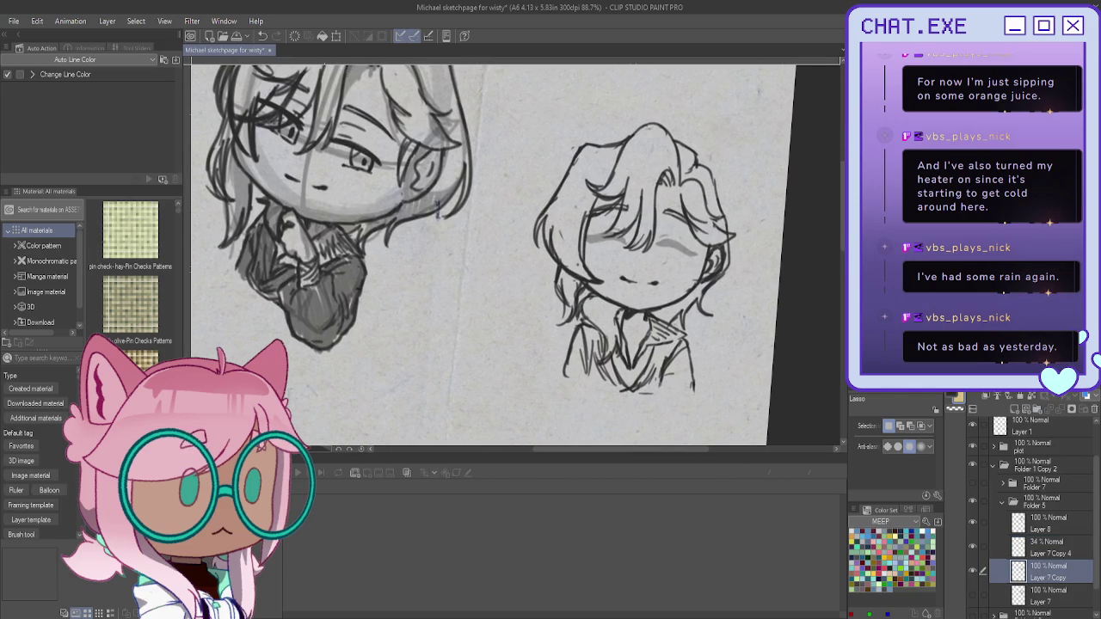
key(p)
scroll(697, 253, up, 2)
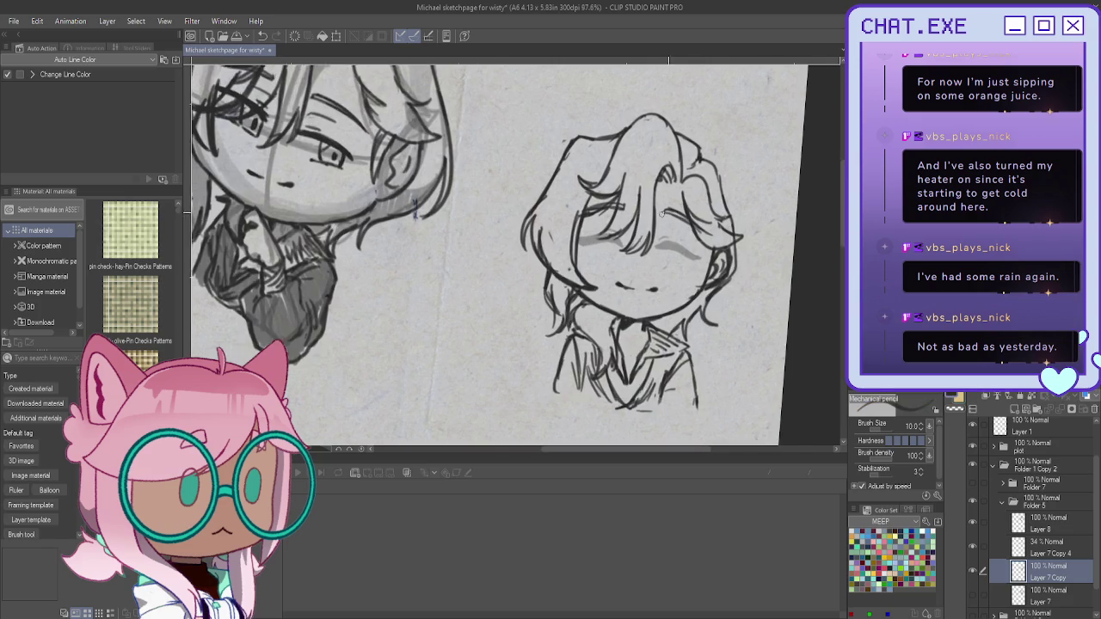
Step: Try eyelid and under-eye pencil strokes over the faded guide, then undo them
scroll(698, 253, up, 3)
mouse_move(714, 268)
mouse_down()
mouse_move(650, 244)
mouse_move(717, 265)
mouse_up()
scroll(683, 241, up, 4)
drag(694, 315, 716, 306)
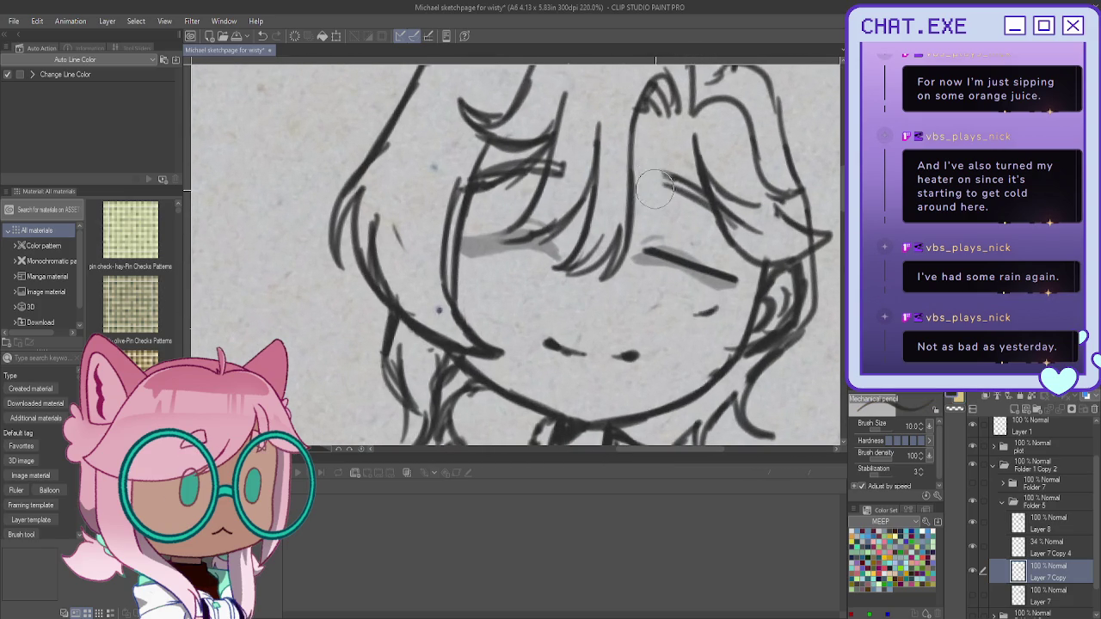
drag(716, 214, 651, 212)
key(ctrl+z)
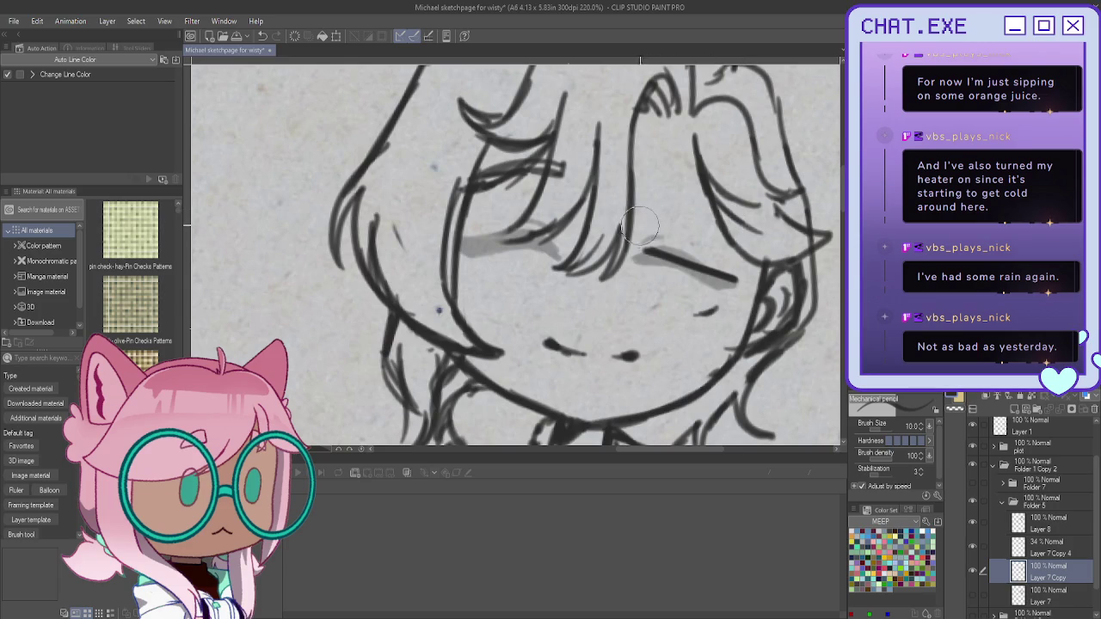
key(ctrl+z)
key(ctrl+z)
Step: Draw thick dark eyelid lines over the grey eye guides, then lasso the right eye
drag(647, 208, 733, 225)
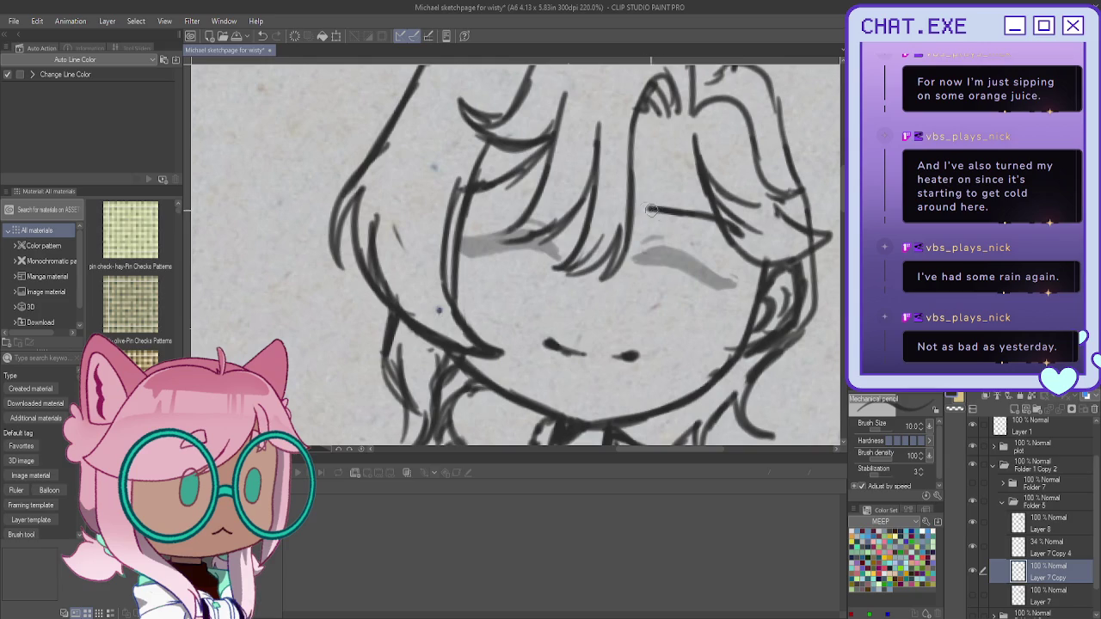
mouse_move(649, 209)
mouse_down()
mouse_move(736, 231)
mouse_move(752, 246)
mouse_up()
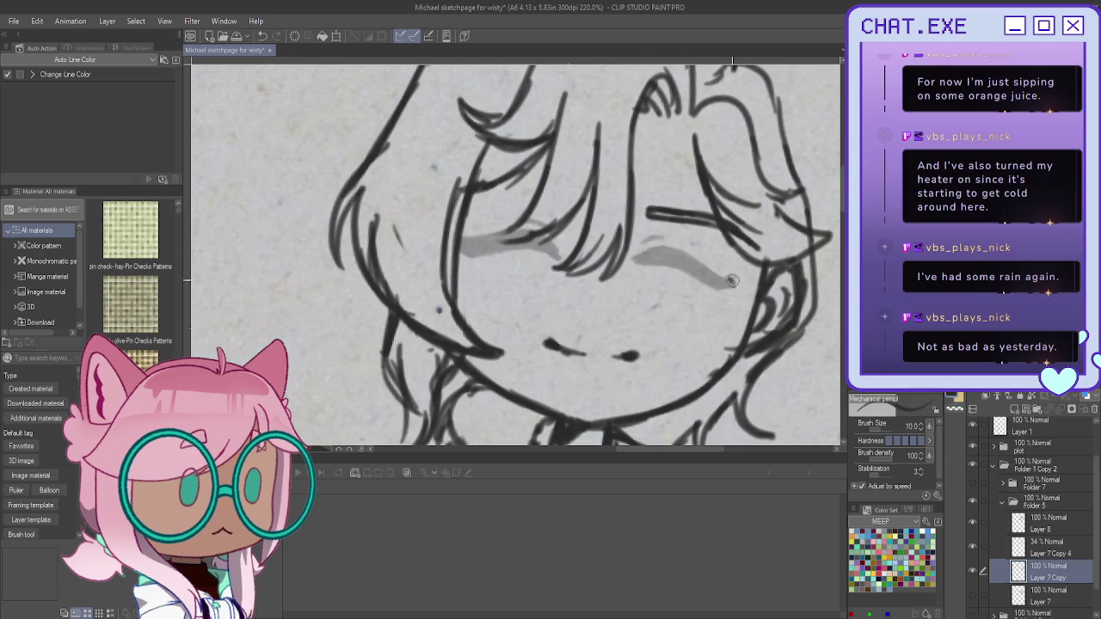
mouse_move(641, 245)
mouse_down()
mouse_move(739, 284)
mouse_move(641, 234)
mouse_move(743, 291)
mouse_up()
mouse_move(684, 256)
mouse_down()
mouse_move(654, 232)
mouse_move(678, 243)
mouse_up()
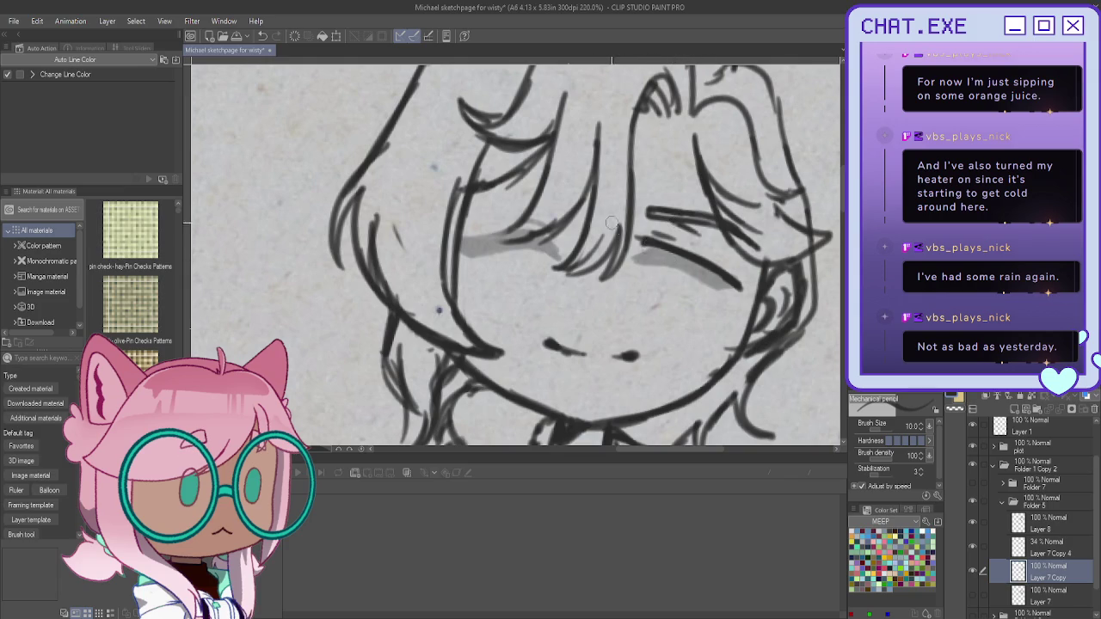
scroll(660, 253, down, 3)
scroll(660, 254, up, 2)
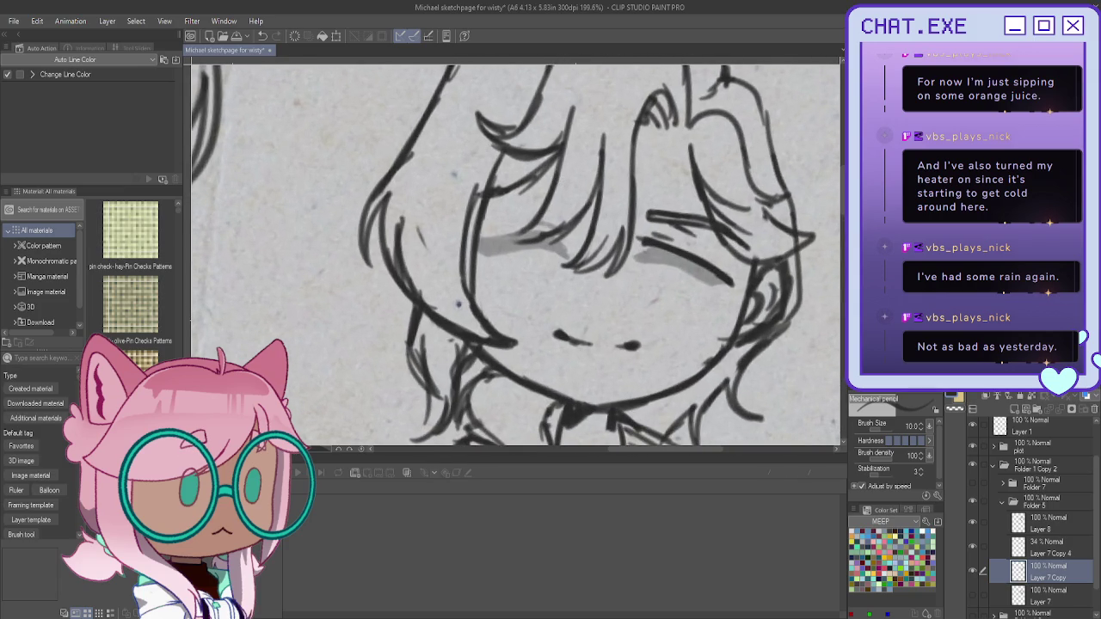
key(m)
mouse_move(655, 183)
mouse_down()
mouse_move(716, 304)
mouse_move(649, 176)
mouse_up()
Step: Rotate the right eye about 13° counter-clockwise and nudge it slightly left and down
key(ctrl+t)
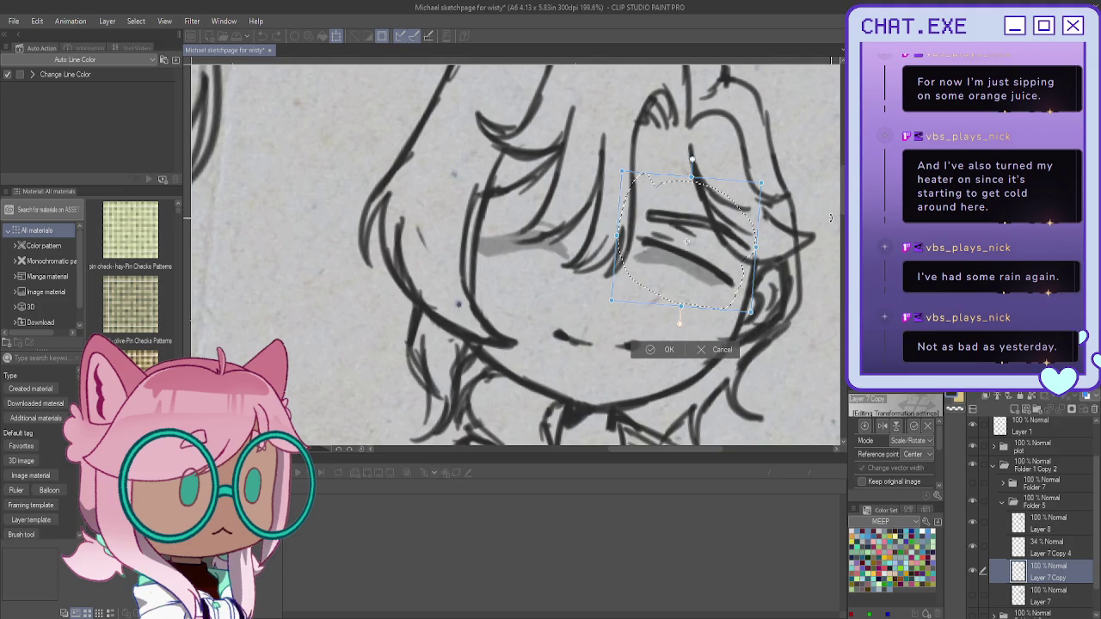
drag(549, 236, 541, 274)
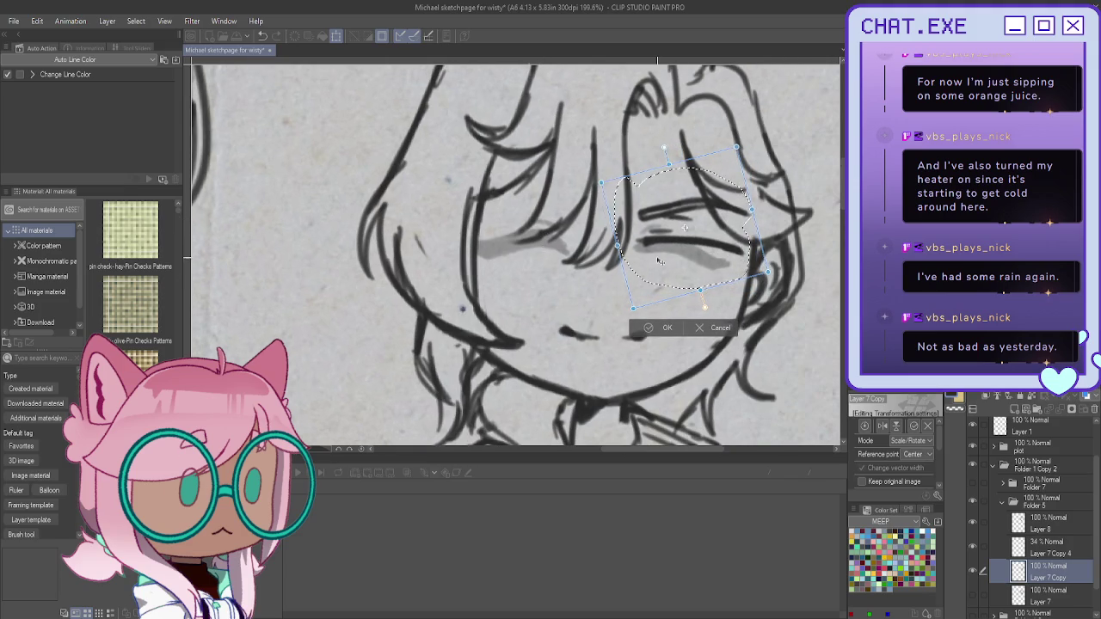
drag(658, 262, 652, 267)
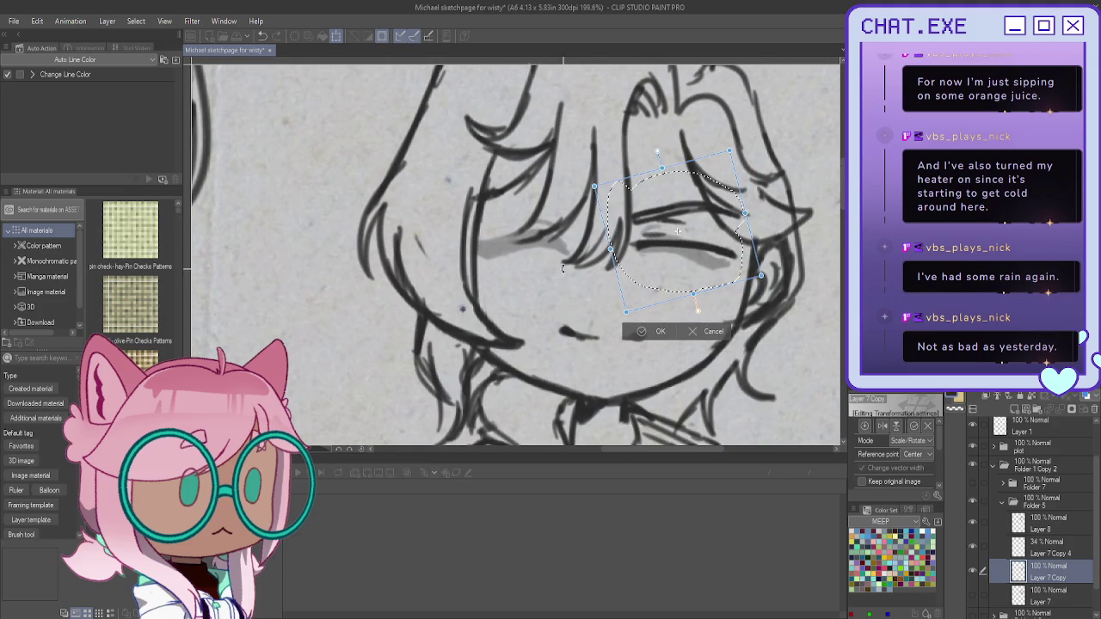
click(641, 333)
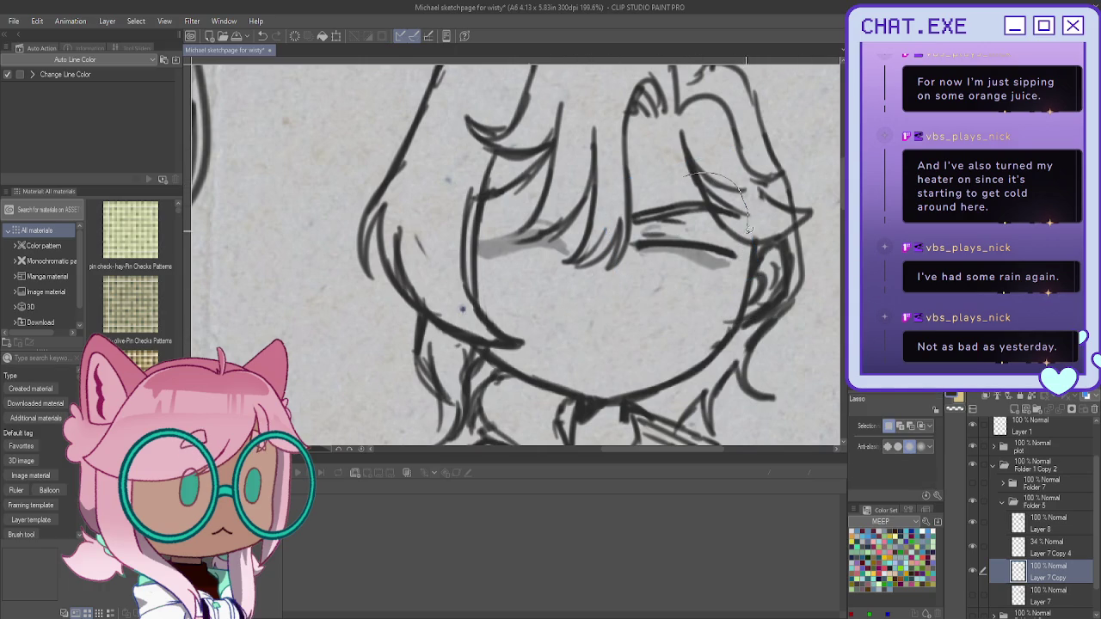
drag(748, 228, 636, 159)
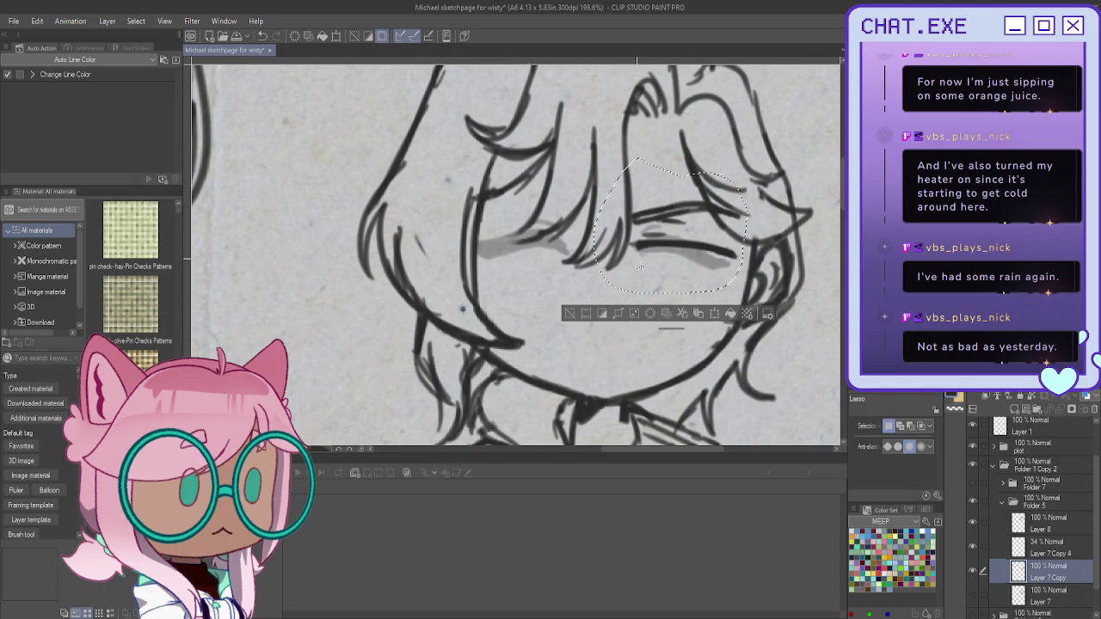
click(696, 315)
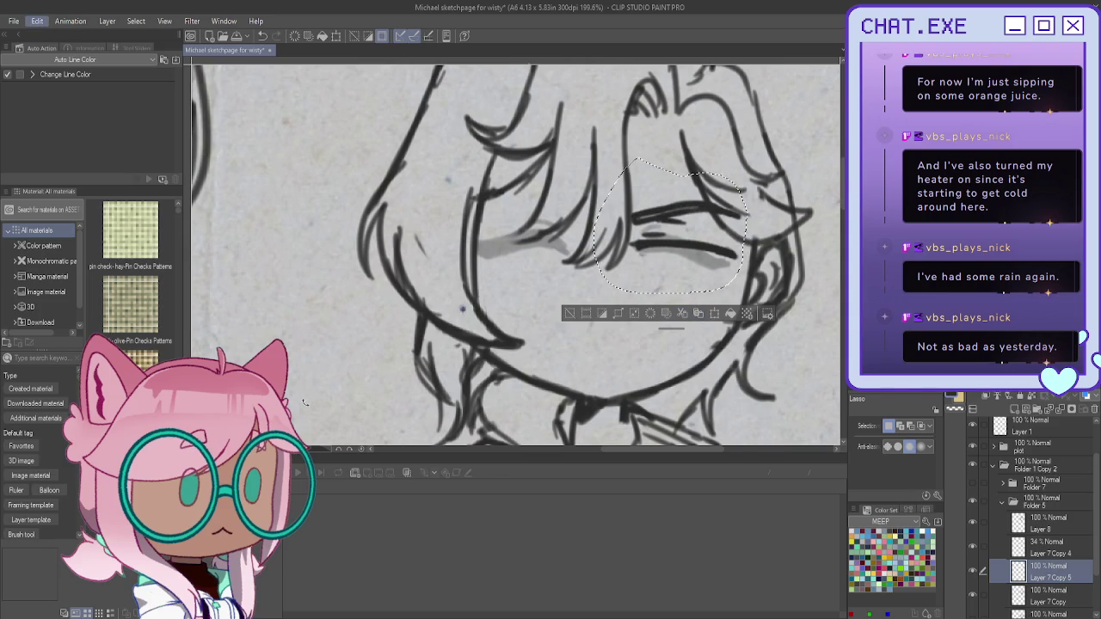
key(ctrl+t)
mouse_move(658, 264)
mouse_down()
mouse_move(503, 264)
mouse_move(529, 264)
mouse_up()
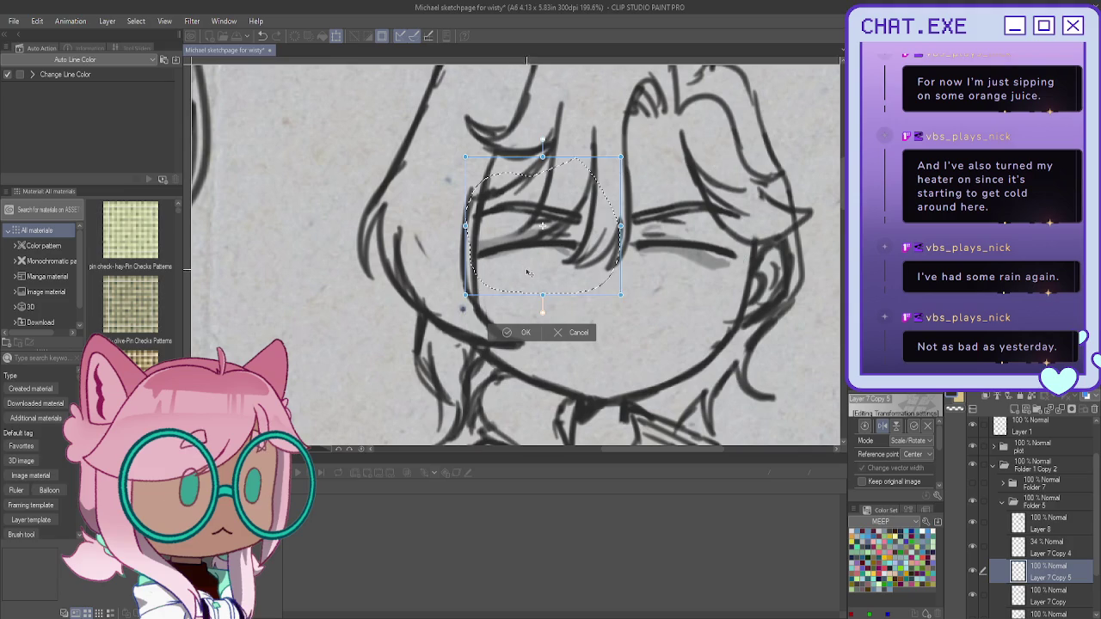
click(523, 332)
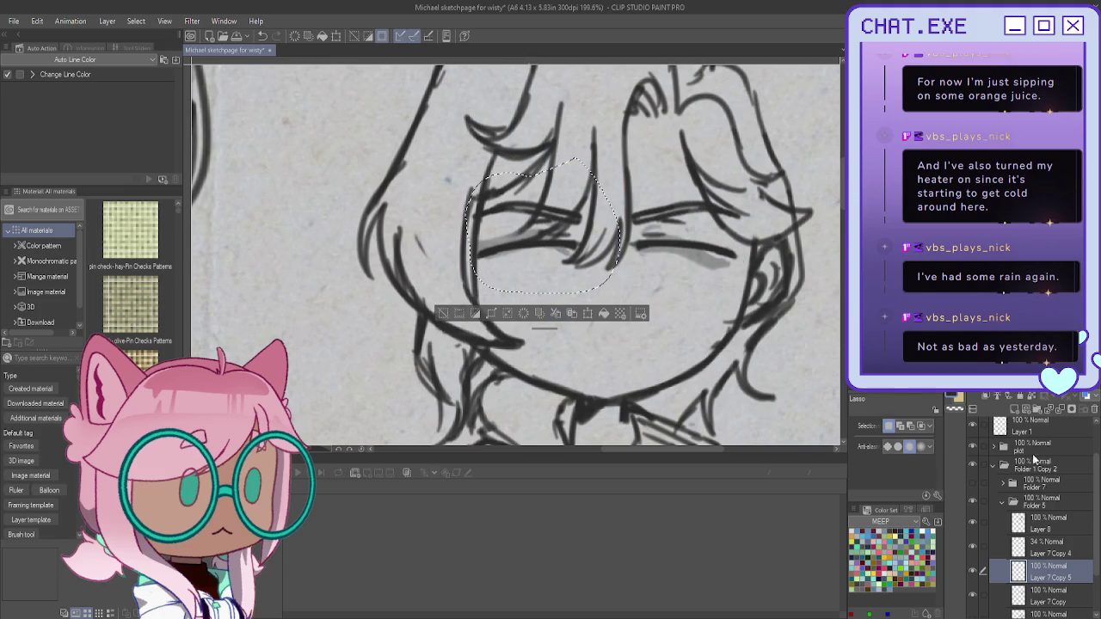
key(ctrl+e)
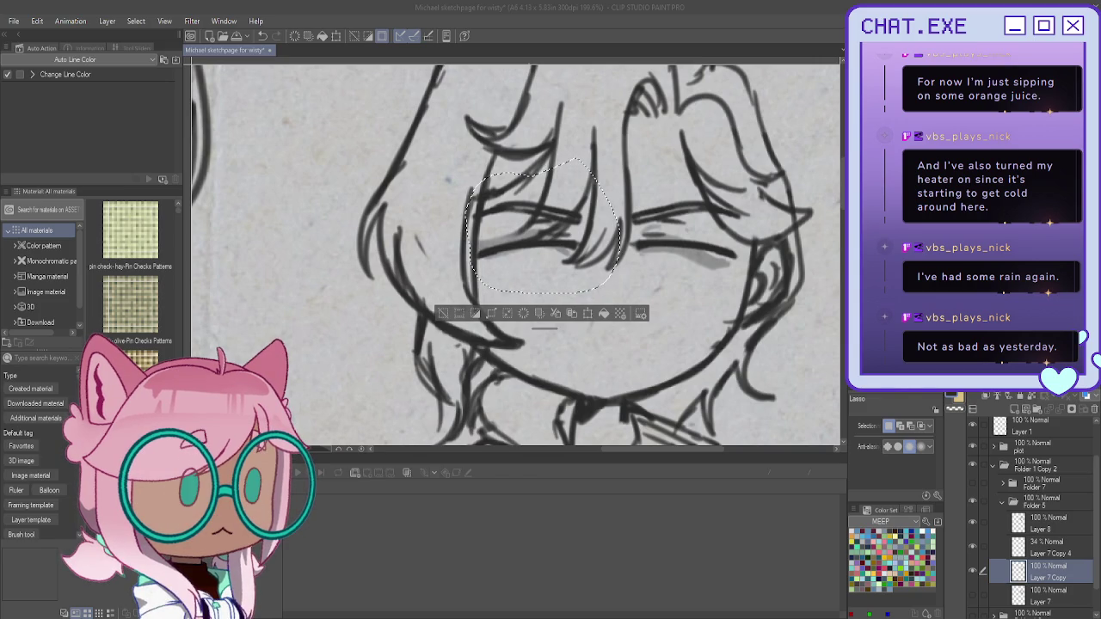
click(441, 312)
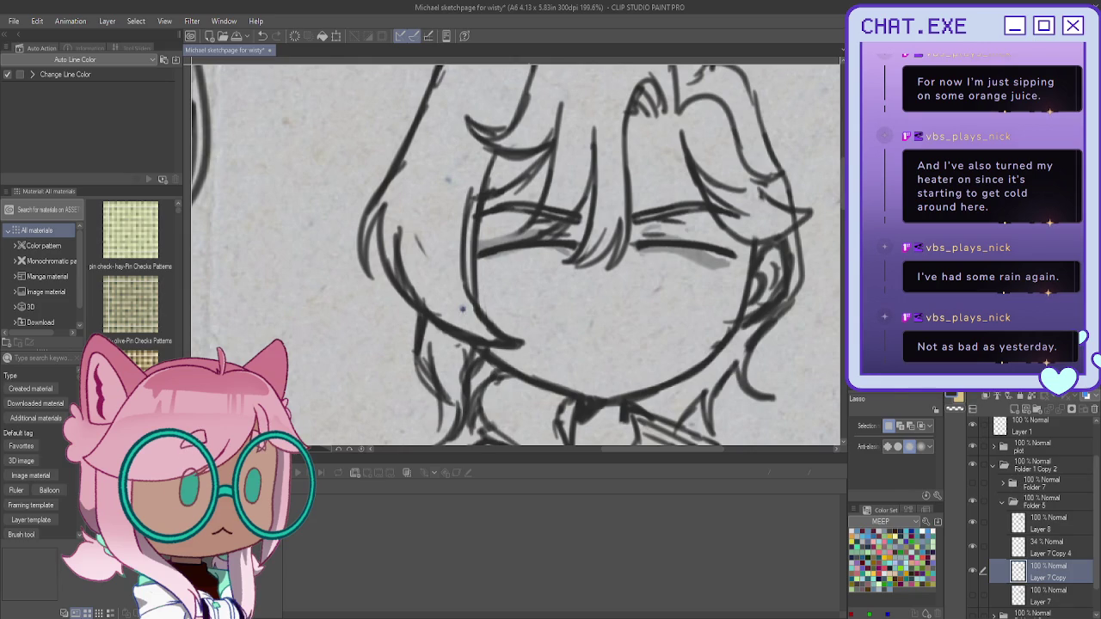
key(p)
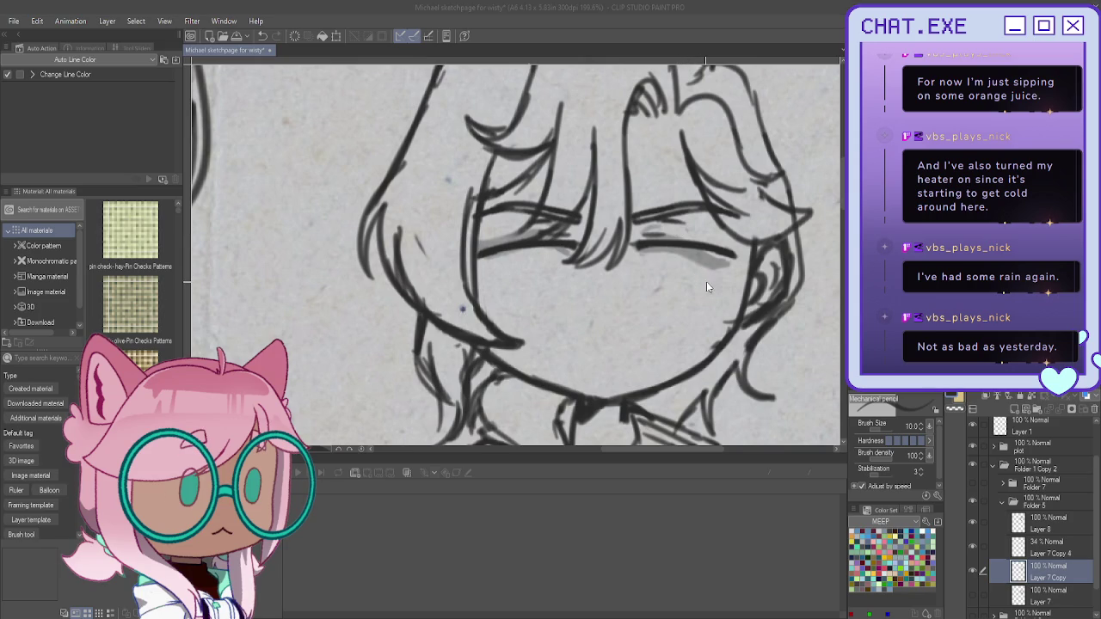
Step: Sketch the open right eye with under-eye dashes and a vertical iris stroke, undoing misstrokes
mouse_move(686, 282)
mouse_down()
mouse_move(708, 281)
mouse_move(671, 279)
mouse_move(694, 267)
mouse_up()
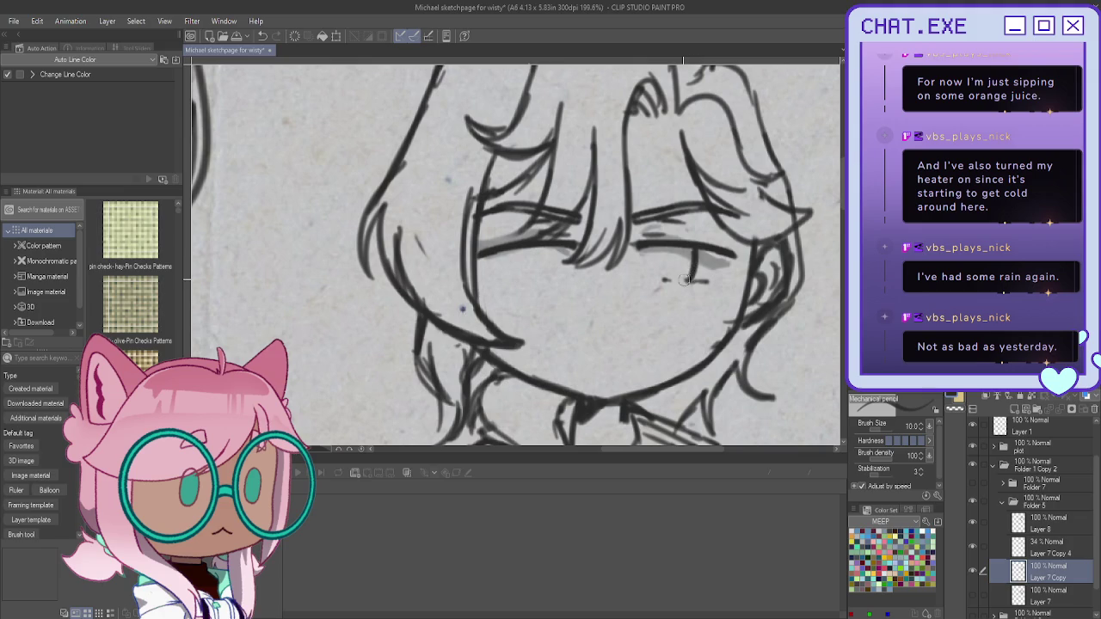
mouse_move(666, 258)
mouse_down()
mouse_move(664, 280)
mouse_move(686, 262)
mouse_move(667, 273)
mouse_move(680, 277)
mouse_move(665, 256)
mouse_up()
drag(555, 247, 552, 275)
key(ctrl+z)
drag(555, 236, 550, 277)
key(ctrl+z)
mouse_move(556, 239)
mouse_down()
mouse_move(558, 270)
mouse_move(520, 277)
mouse_up()
key(ctrl+z)
key(ctrl+z)
key(ctrl+z)
key(ctrl+z)
key(ctrl+z)
key(ctrl+z)
key(ctrl+z)
key(ctrl+z)
key(ctrl+z)
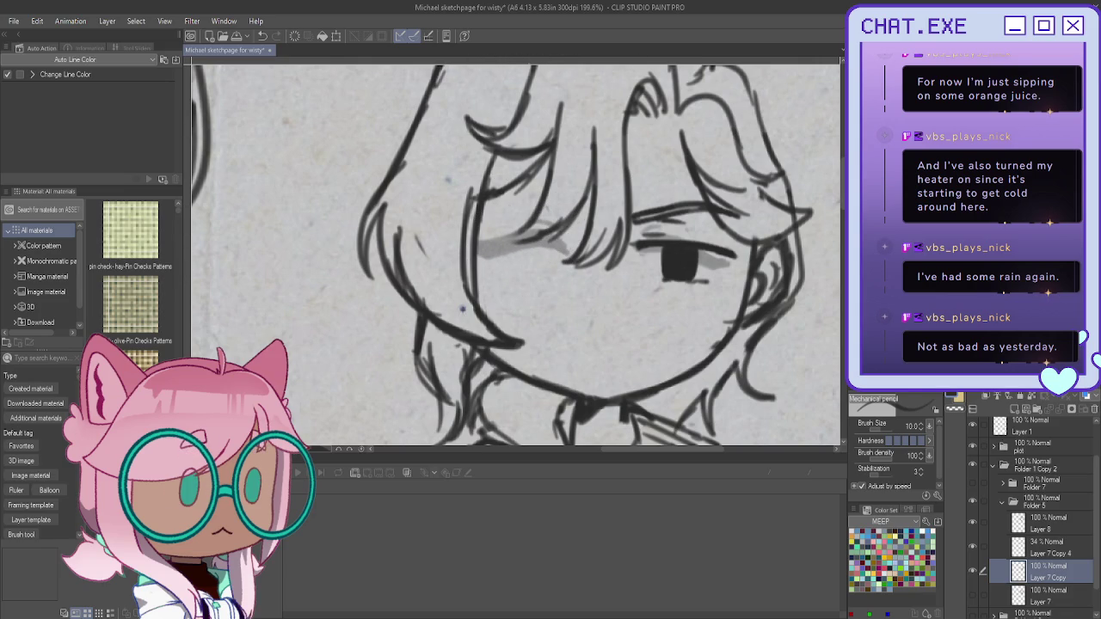
Step: Copy the lassoed right eye onto a new layer, Layer 7 Copy 5
key(m)
mouse_move(645, 162)
mouse_down()
mouse_move(639, 290)
mouse_move(622, 173)
mouse_up()
key(ctrl+c)
key(ctrl+v)
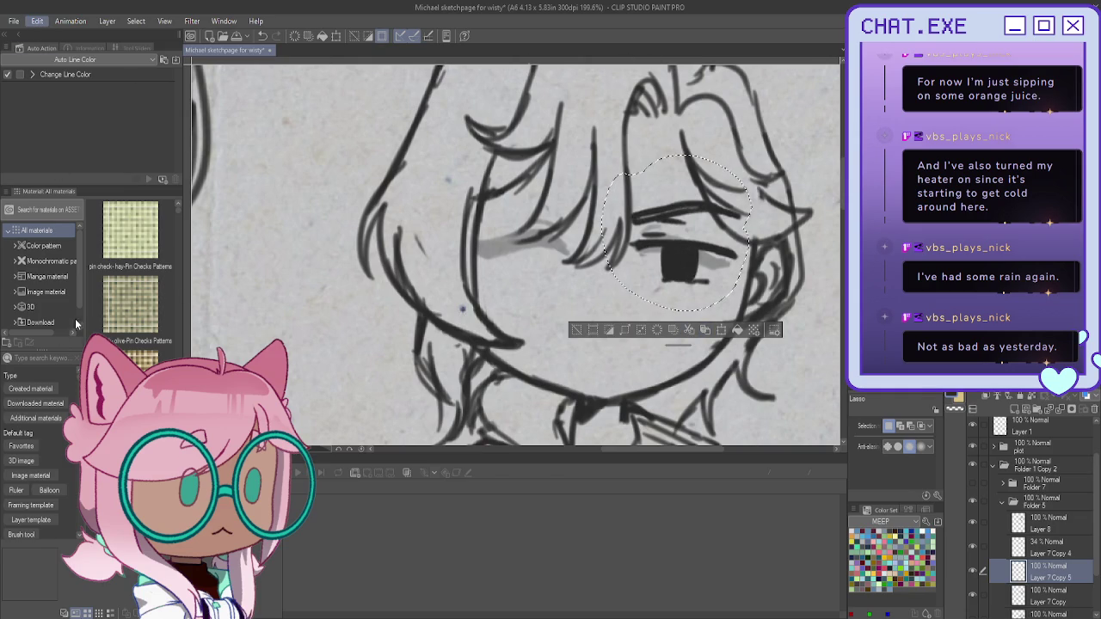
Step: Move the copied eye over the left eye and merge it down
key(ctrl+t)
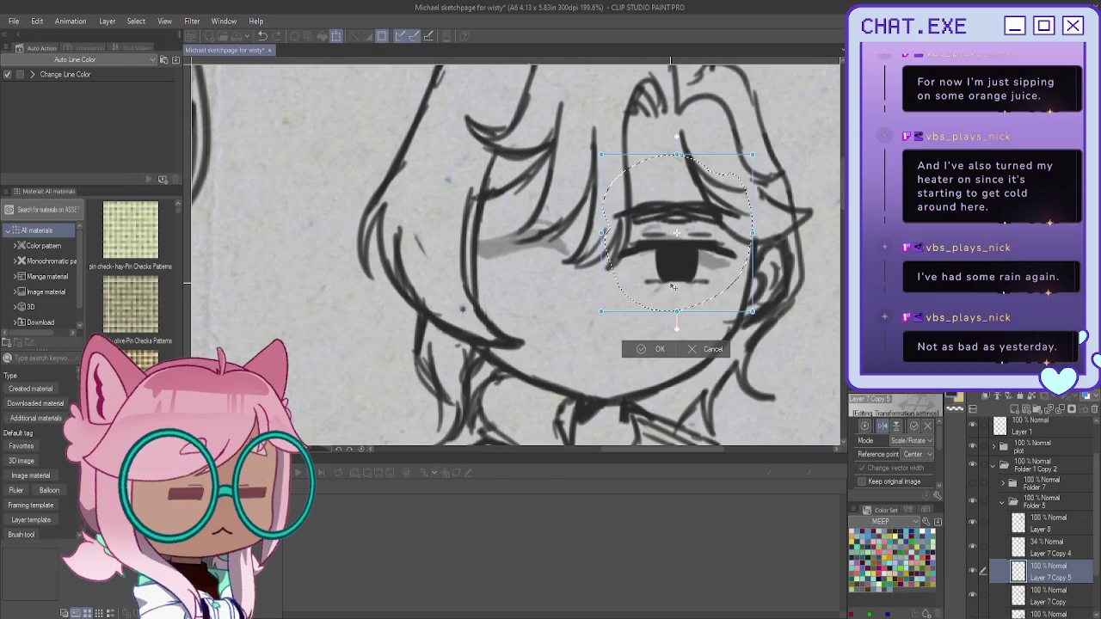
drag(672, 286, 512, 285)
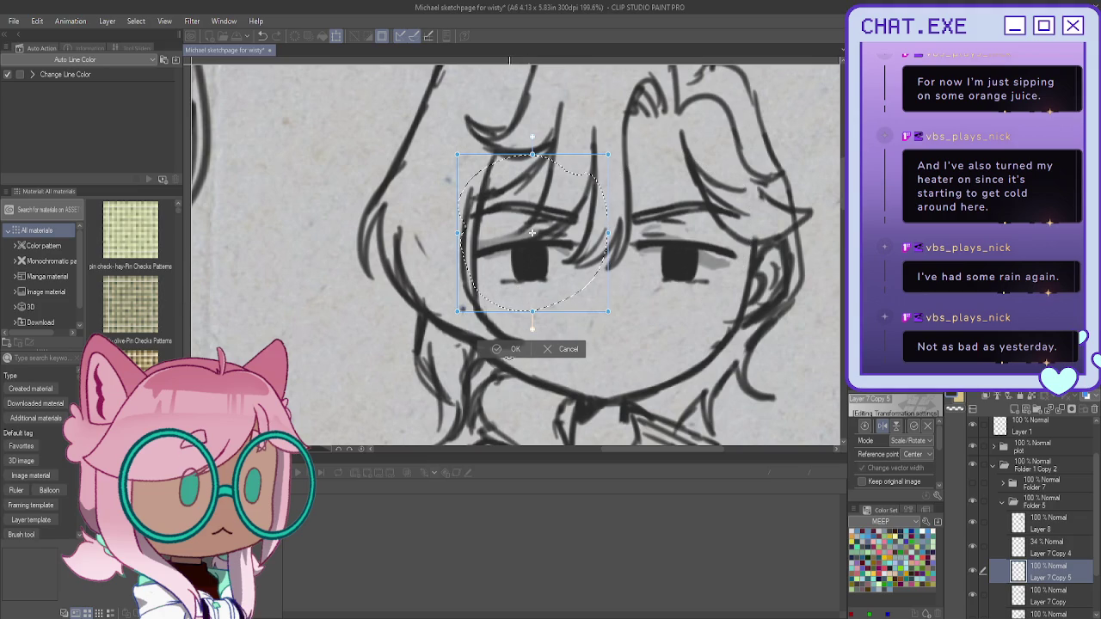
click(509, 351)
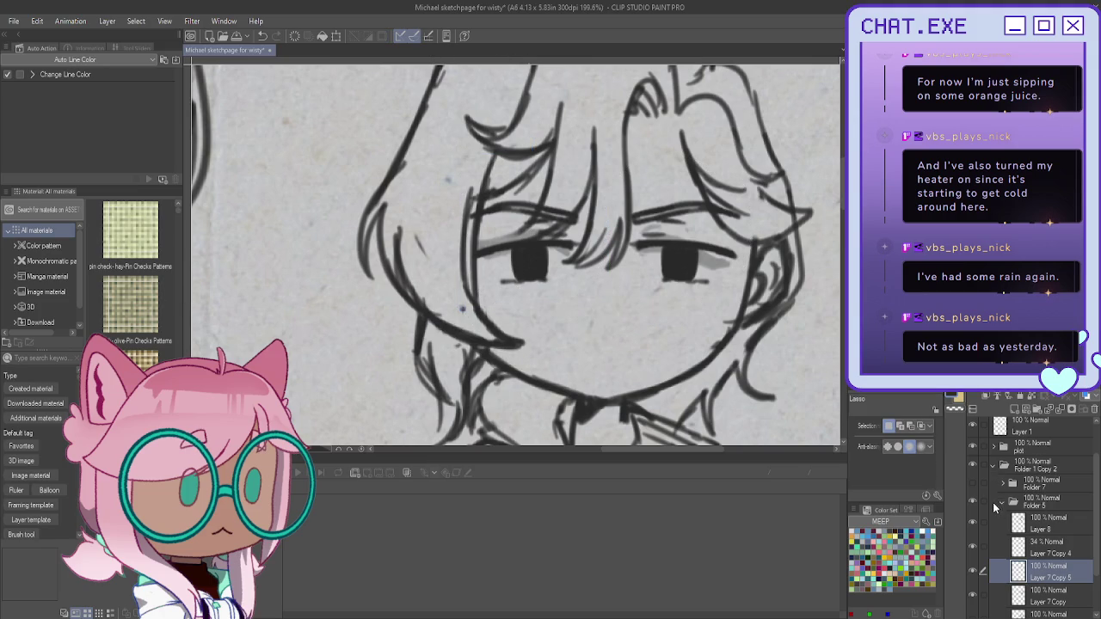
click(1056, 409)
Step: Draw lower lash lines under both eyes
key(p)
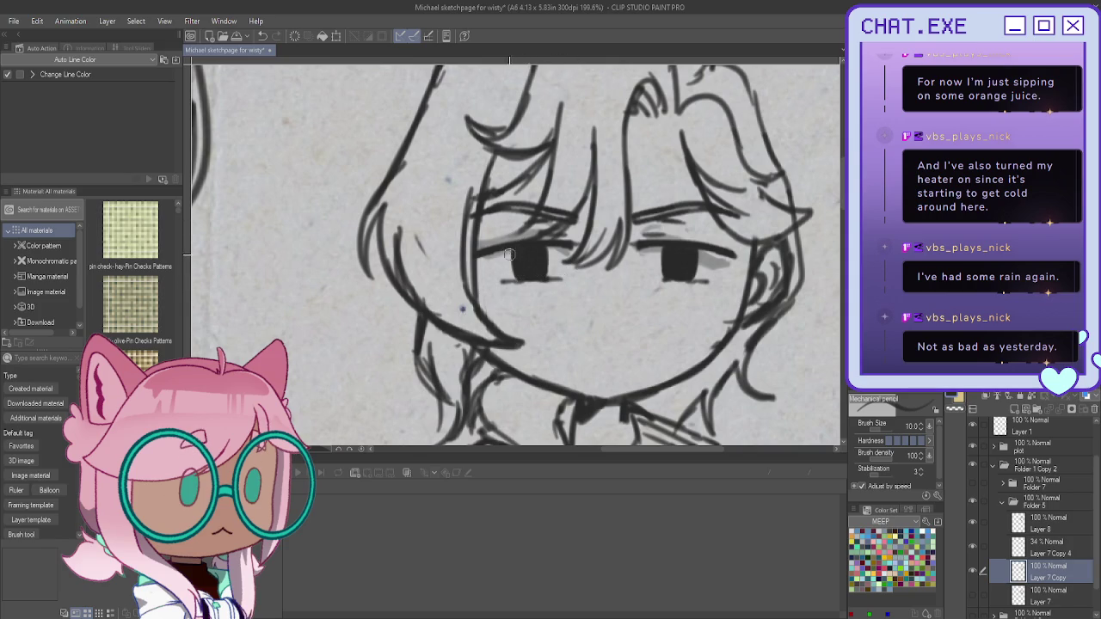
drag(516, 277, 497, 280)
drag(679, 281, 650, 281)
scroll(593, 216, down, 2)
scroll(495, 229, up, 1)
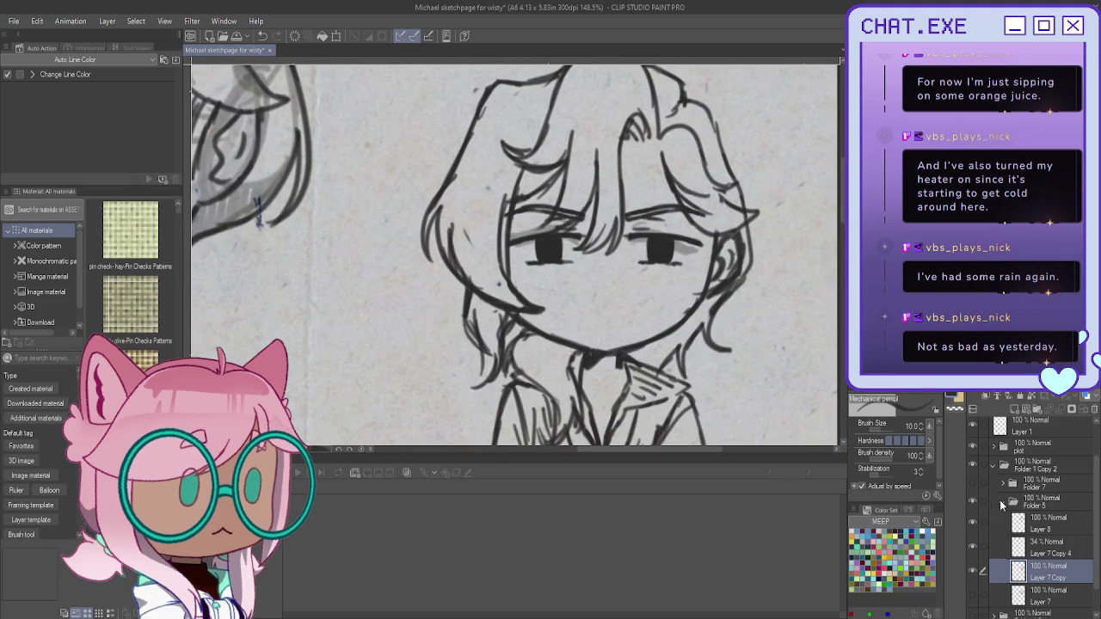
Step: On a new layer above Layer 8, draw a grey band across the face under the eyes
click(1044, 523)
click(1013, 411)
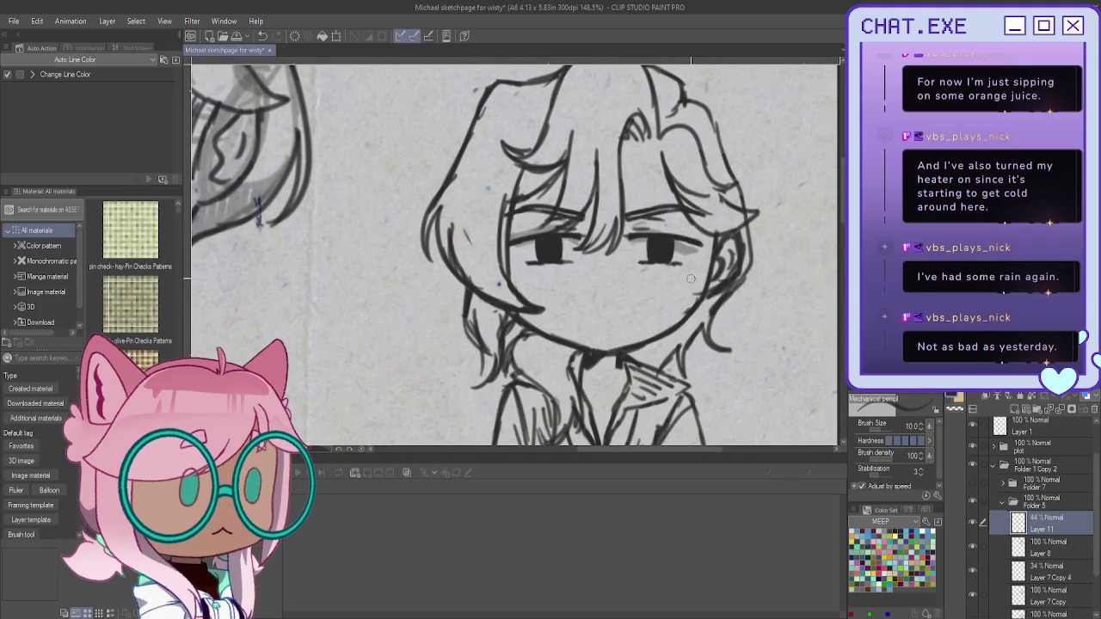
drag(712, 279, 576, 283)
key(ctrl+z)
drag(707, 280, 600, 270)
key(ctrl+z)
drag(710, 275, 514, 277)
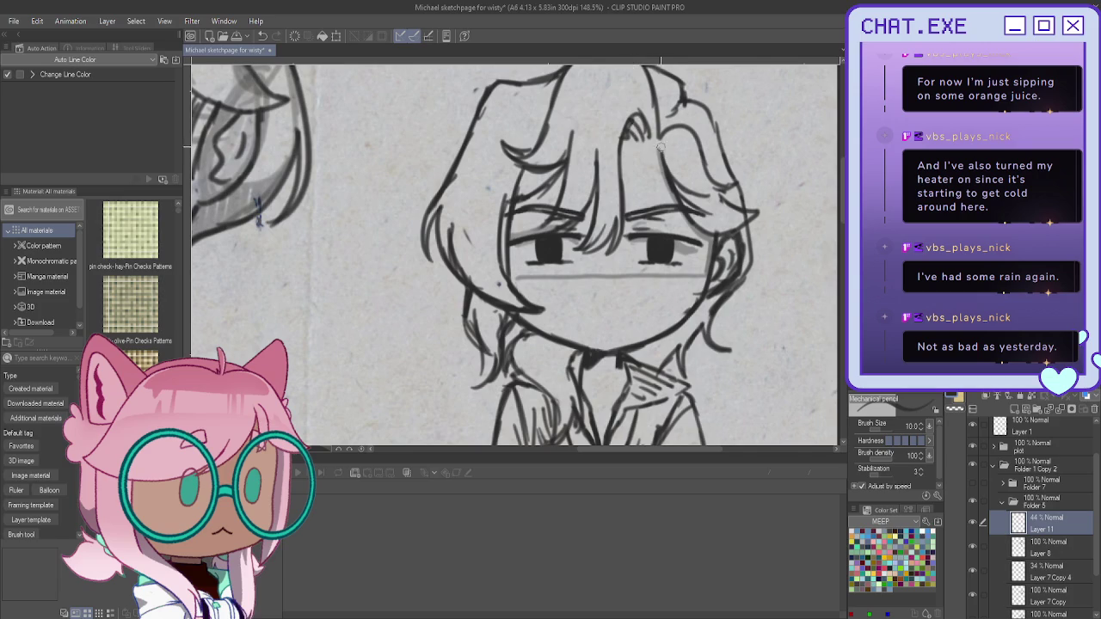
Step: Shade the forehead hair and strands between the eyes grey, darkening under the left eye
mouse_move(658, 144)
mouse_down()
mouse_move(625, 211)
mouse_move(626, 153)
mouse_move(704, 263)
mouse_move(512, 275)
mouse_up()
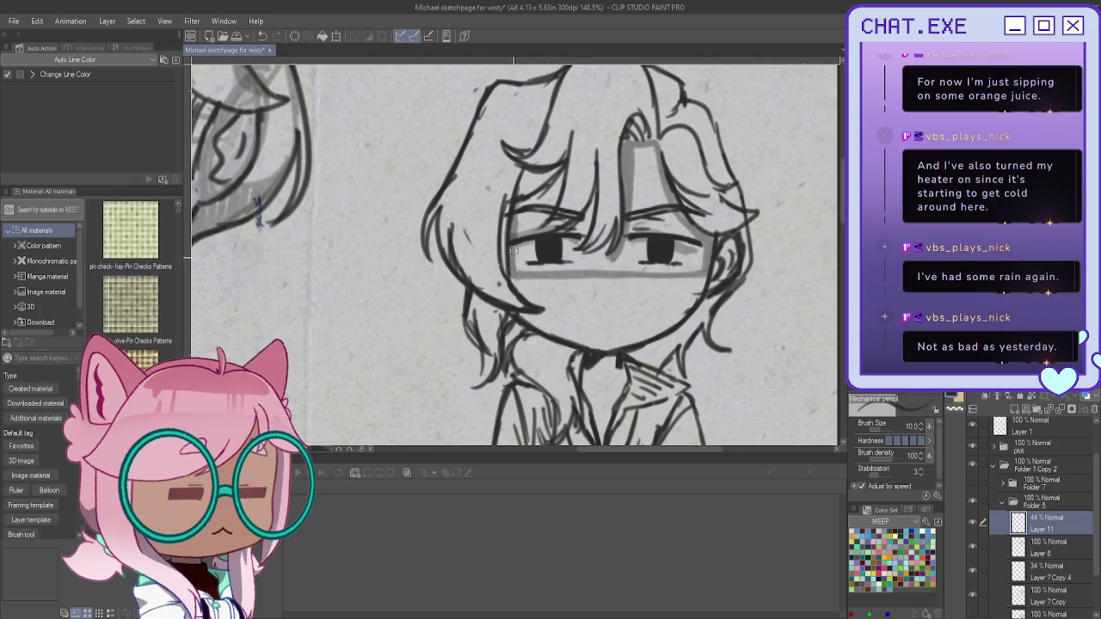
drag(543, 192, 519, 207)
drag(555, 174, 516, 246)
mouse_move(585, 195)
mouse_down()
mouse_move(576, 247)
mouse_move(559, 237)
mouse_up()
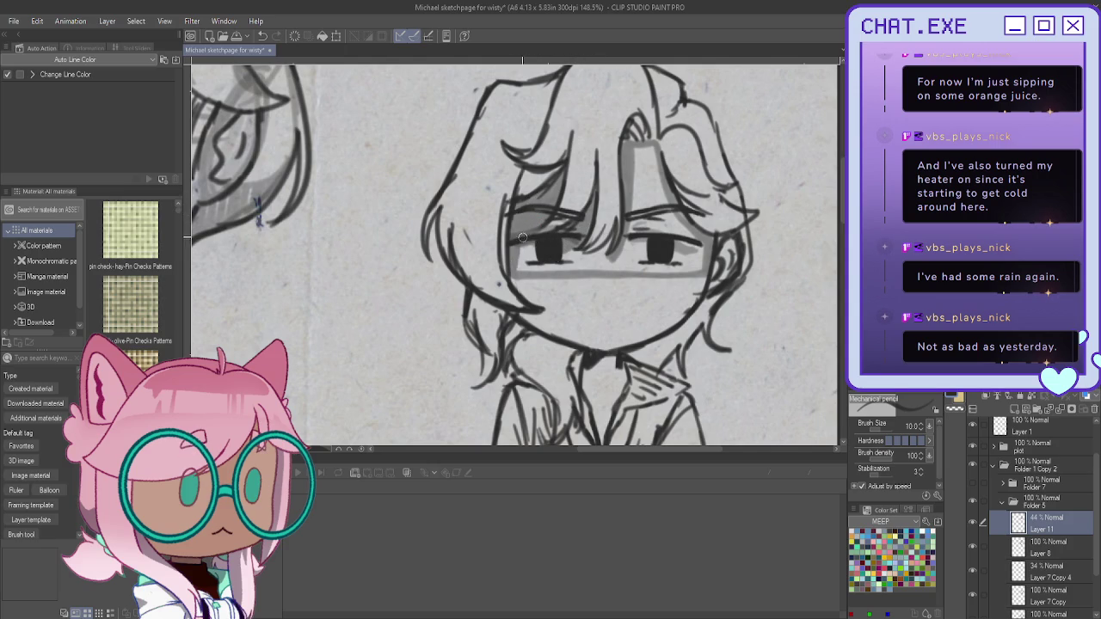
drag(561, 269, 528, 263)
Step: Try a current-layer-only fill on the shading layer, undo it, and reselect the fill tool
key(g)
key(period)
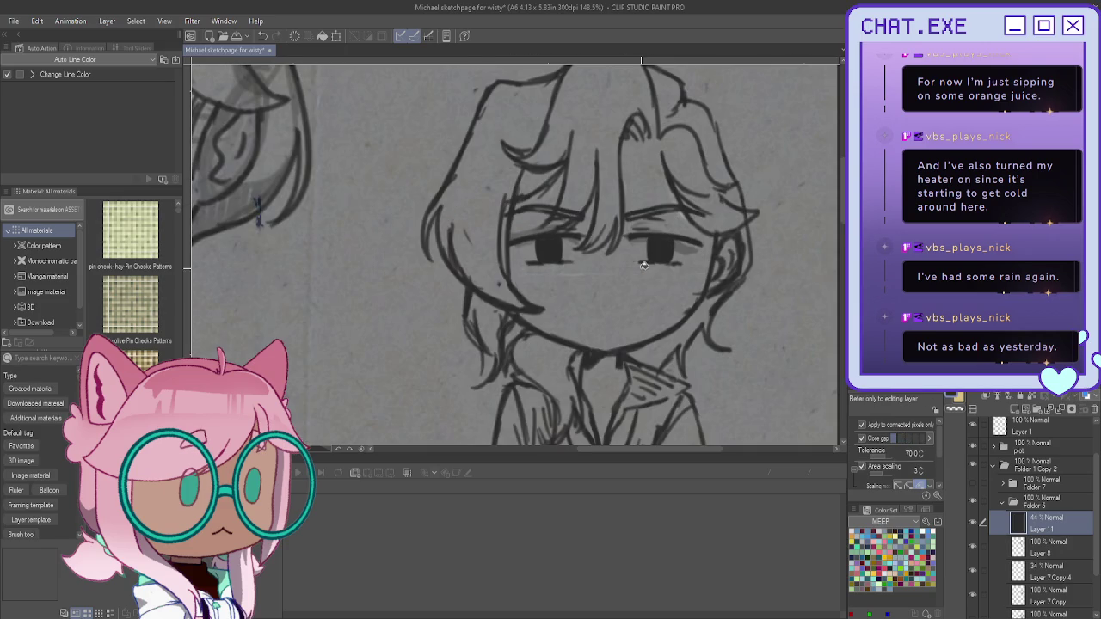
click(646, 257)
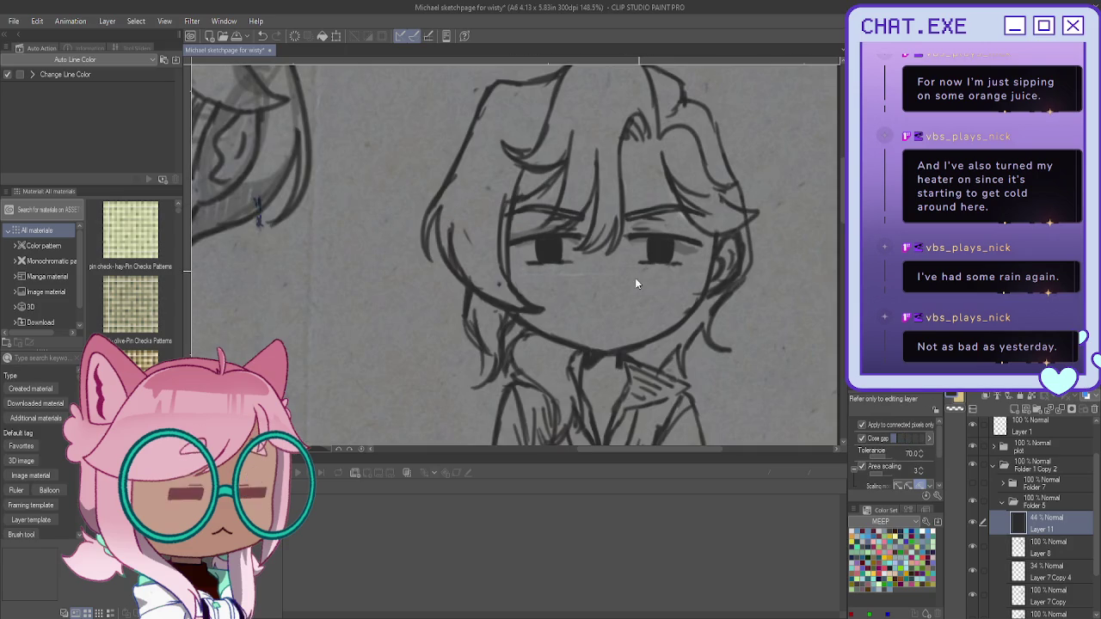
key(ctrl+z)
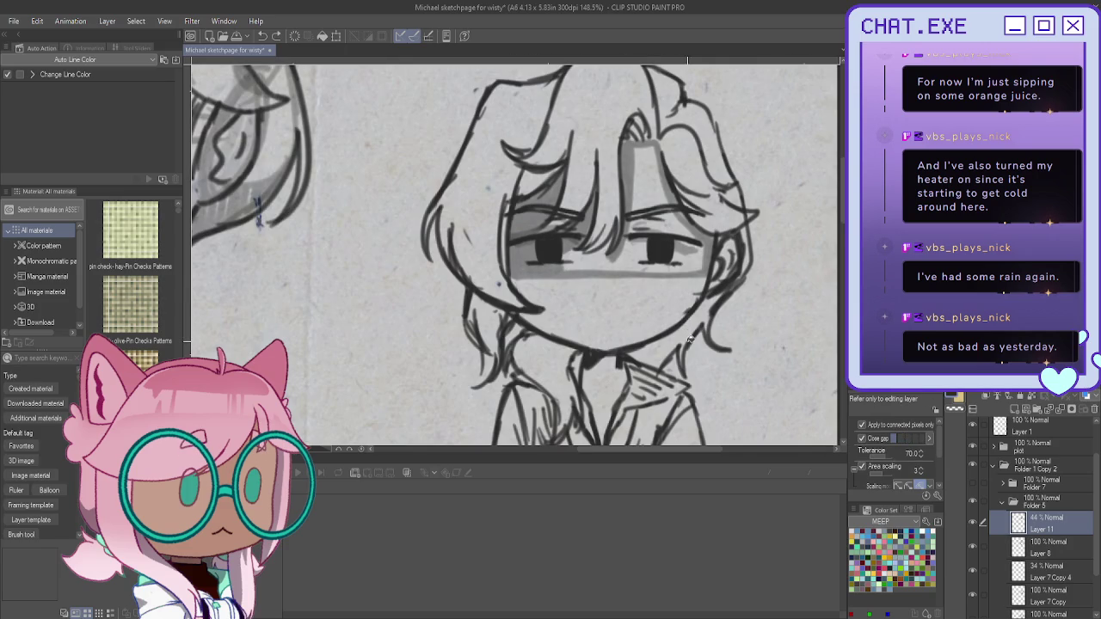
key(p)
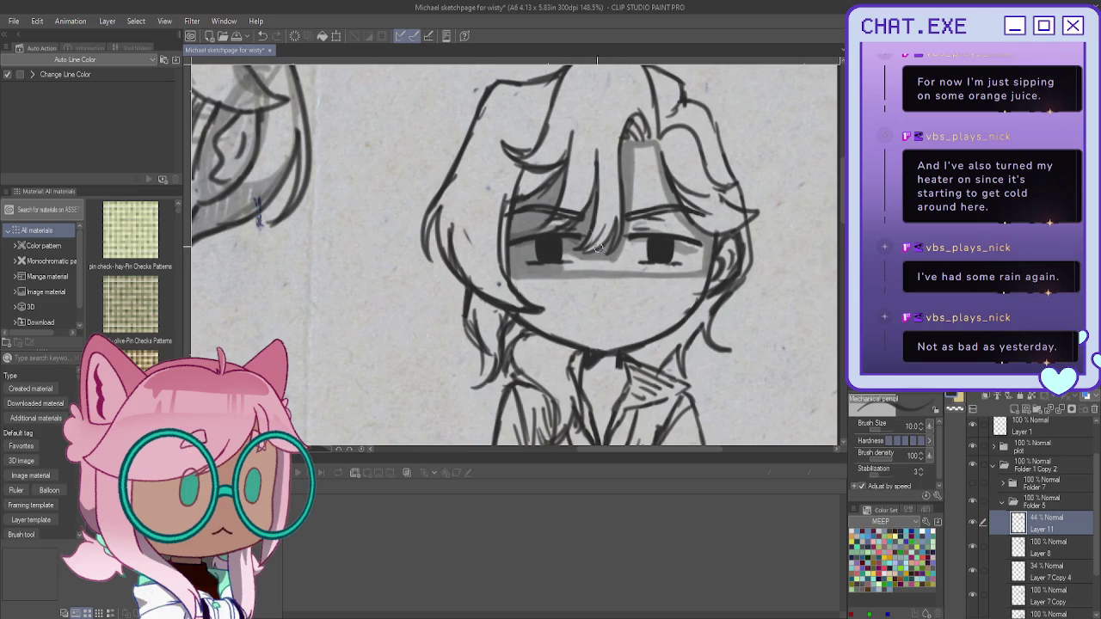
key(g)
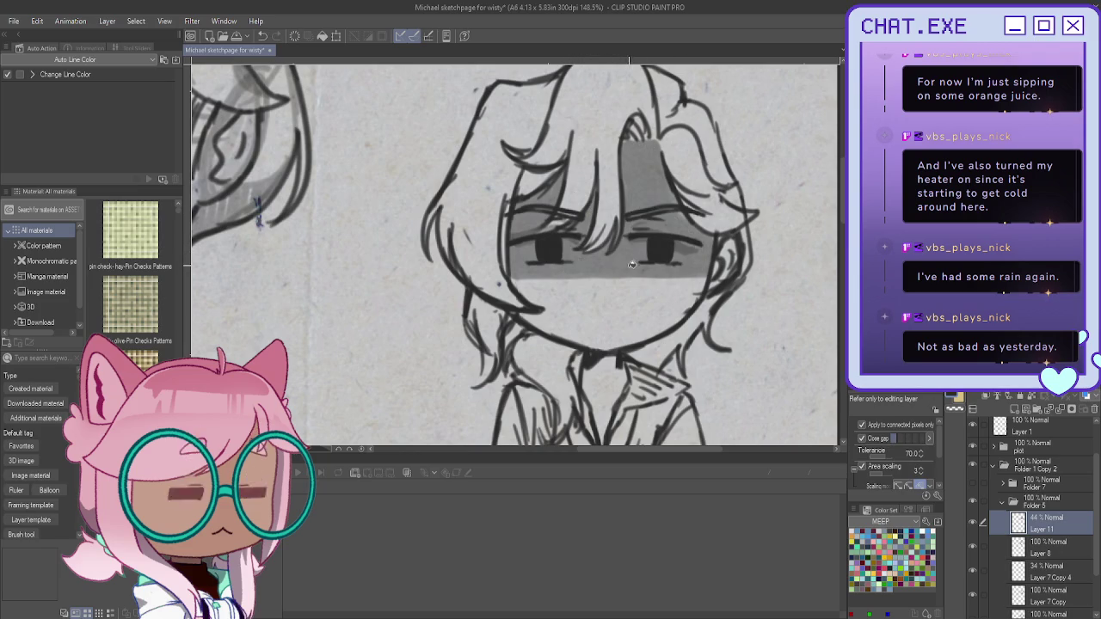
scroll(632, 271, down, 2)
scroll(539, 218, down, 2)
scroll(608, 293, up, 1)
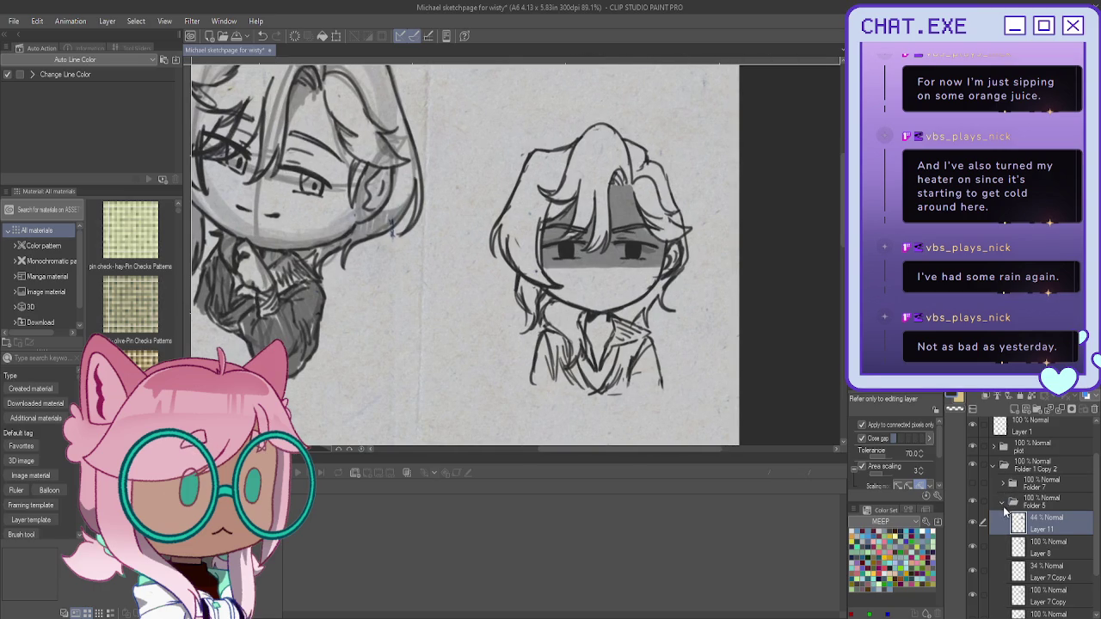
scroll(1004, 513, down, 2)
Step: On a new layer above Layer 7, outline a rectangular backdrop around the right figure's head
click(1032, 564)
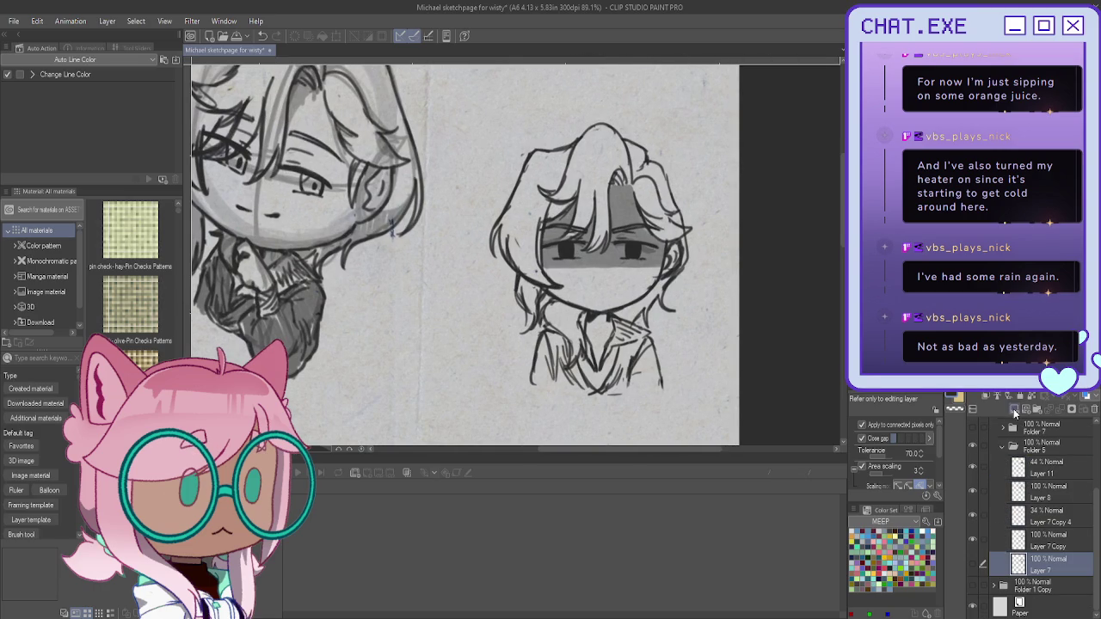
click(1014, 410)
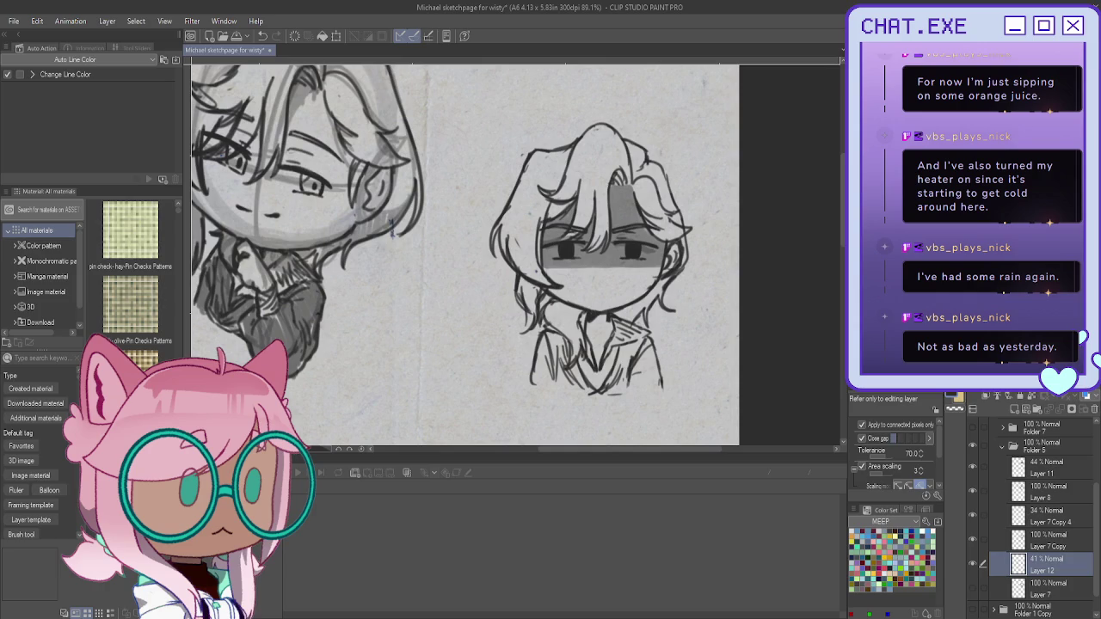
key(p)
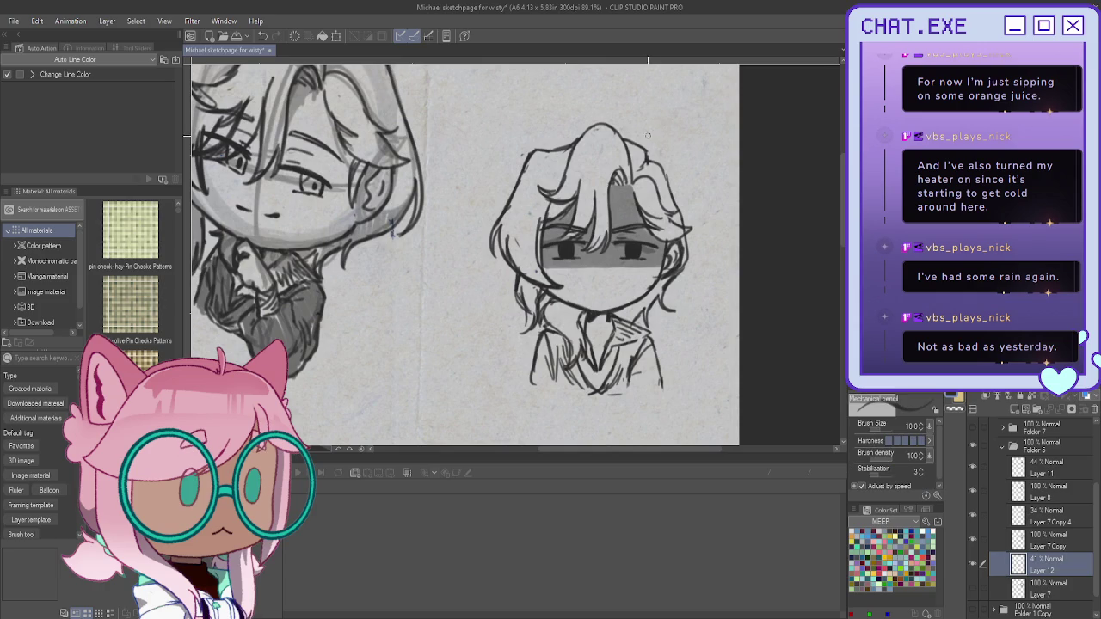
drag(692, 116, 519, 106)
key(ctrl+z)
drag(717, 123, 595, 117)
mouse_move(714, 127)
mouse_down()
mouse_move(716, 396)
mouse_move(665, 399)
mouse_up()
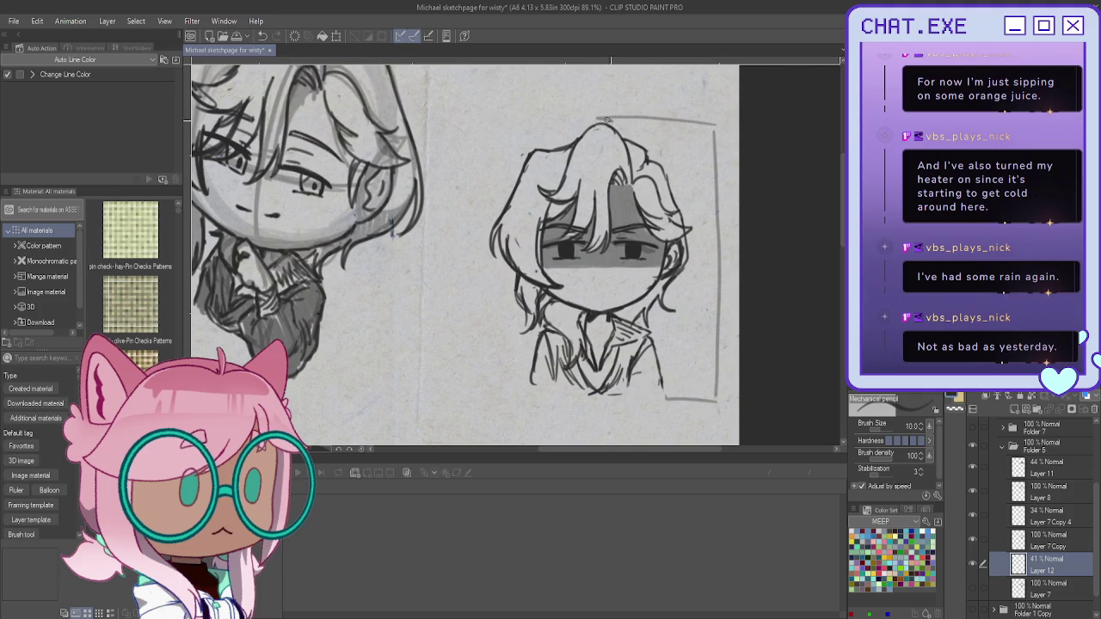
drag(663, 157, 673, 181)
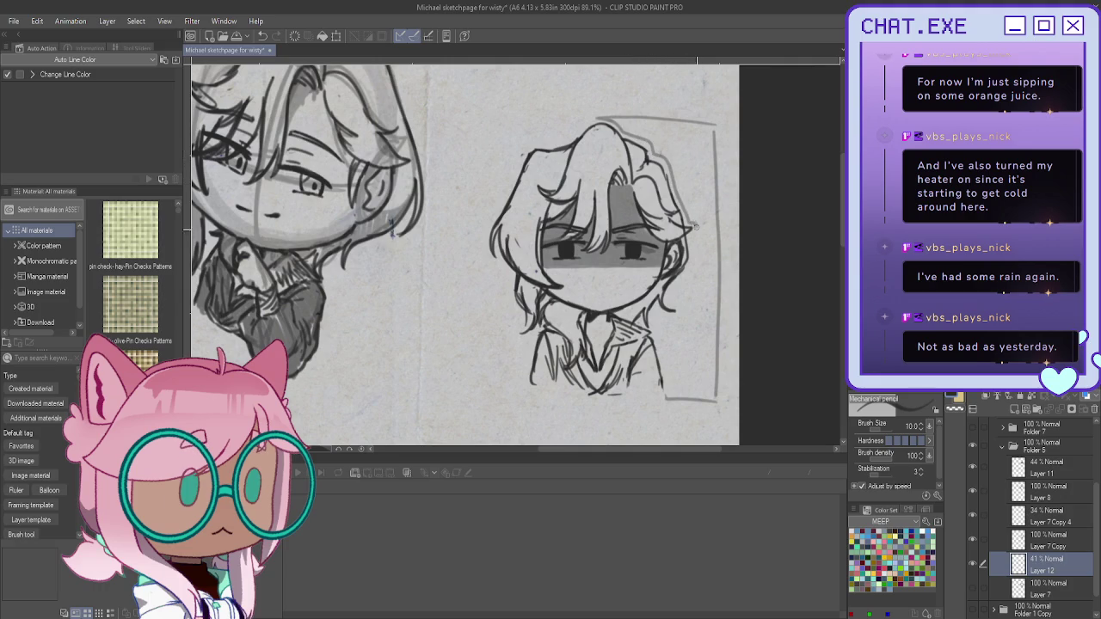
drag(693, 243, 684, 281)
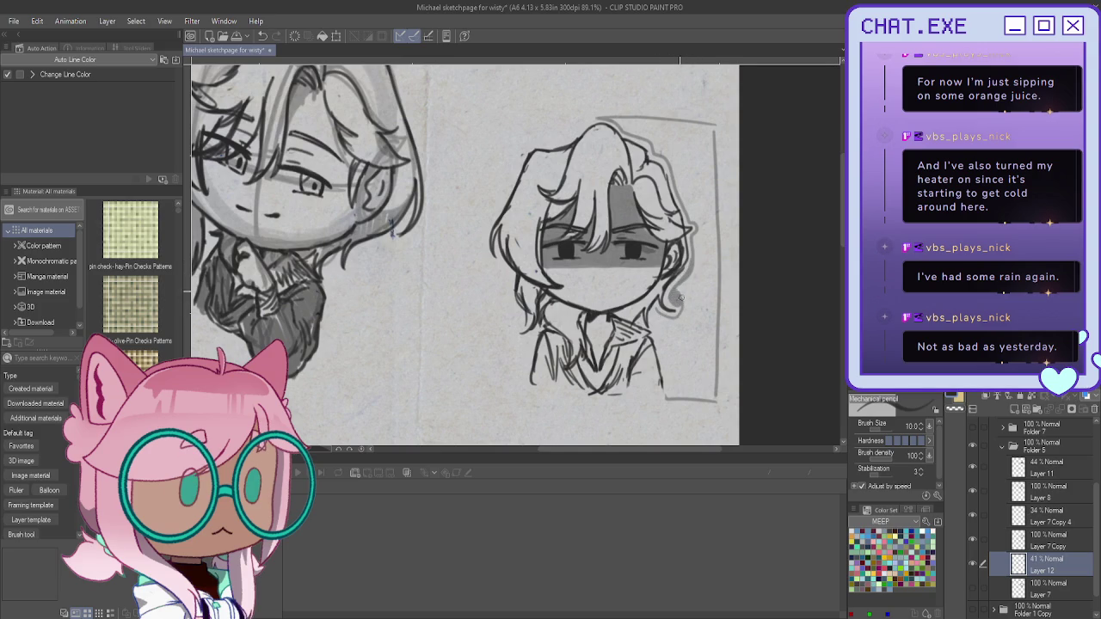
Step: Fill the outlined backdrop solid black and bring its layer to full opacity
scroll(651, 306, up, 2)
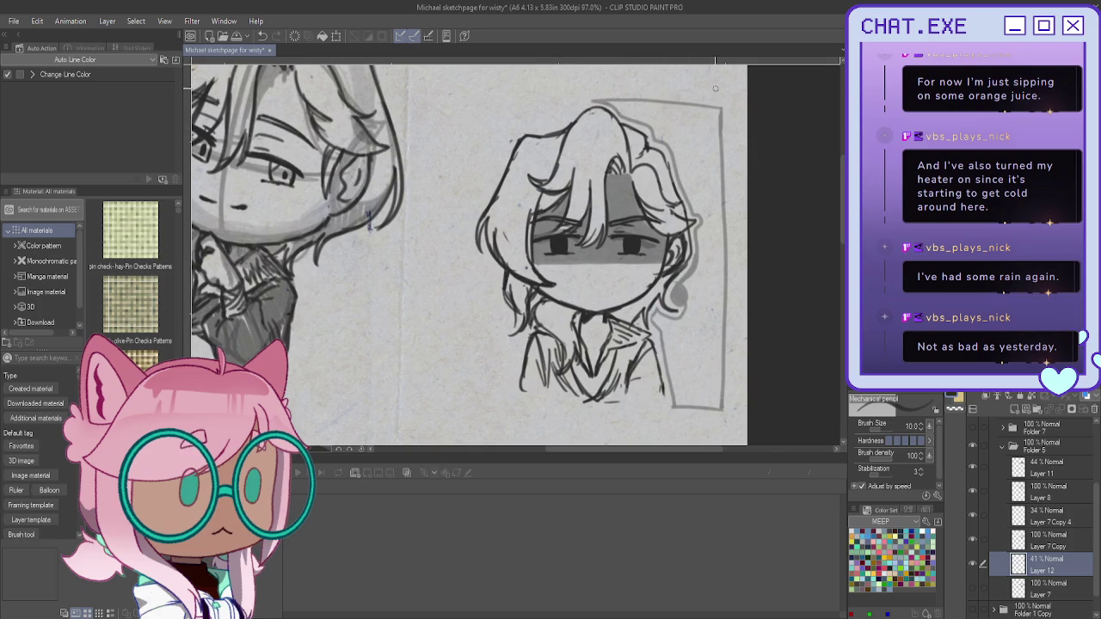
key(g)
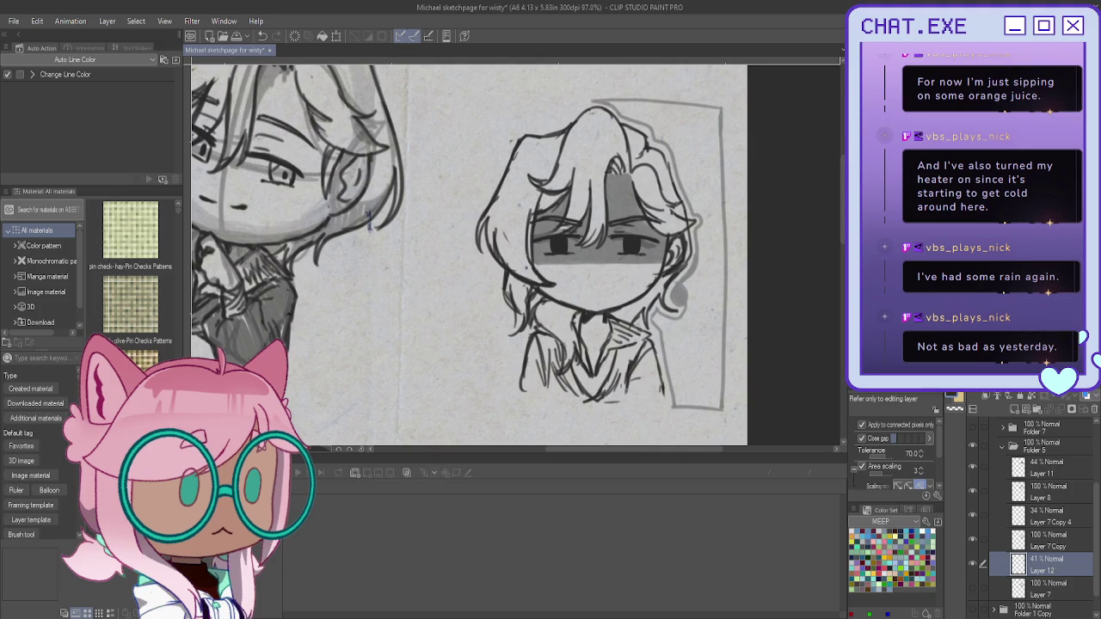
click(701, 292)
key(ctrl+z)
key(p)
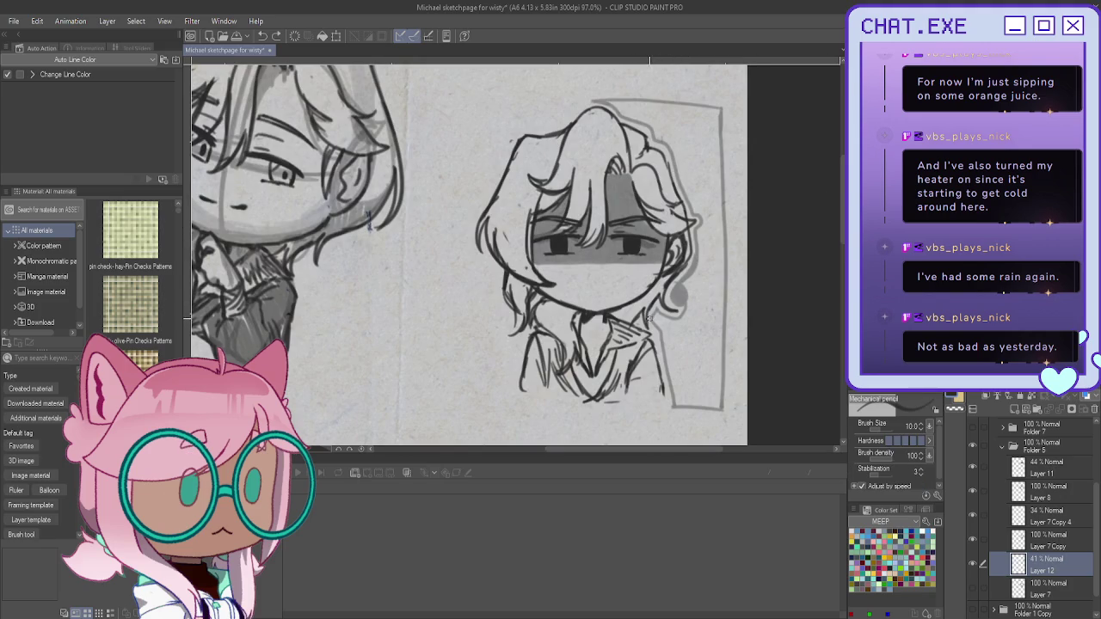
key(g)
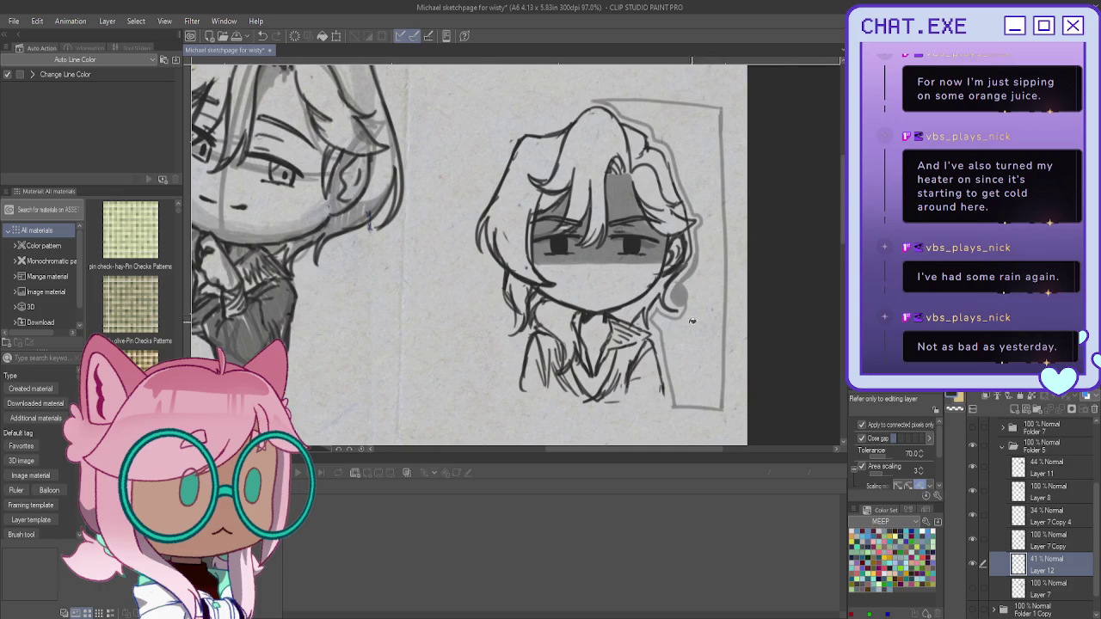
click(696, 348)
scroll(641, 291, down, 3)
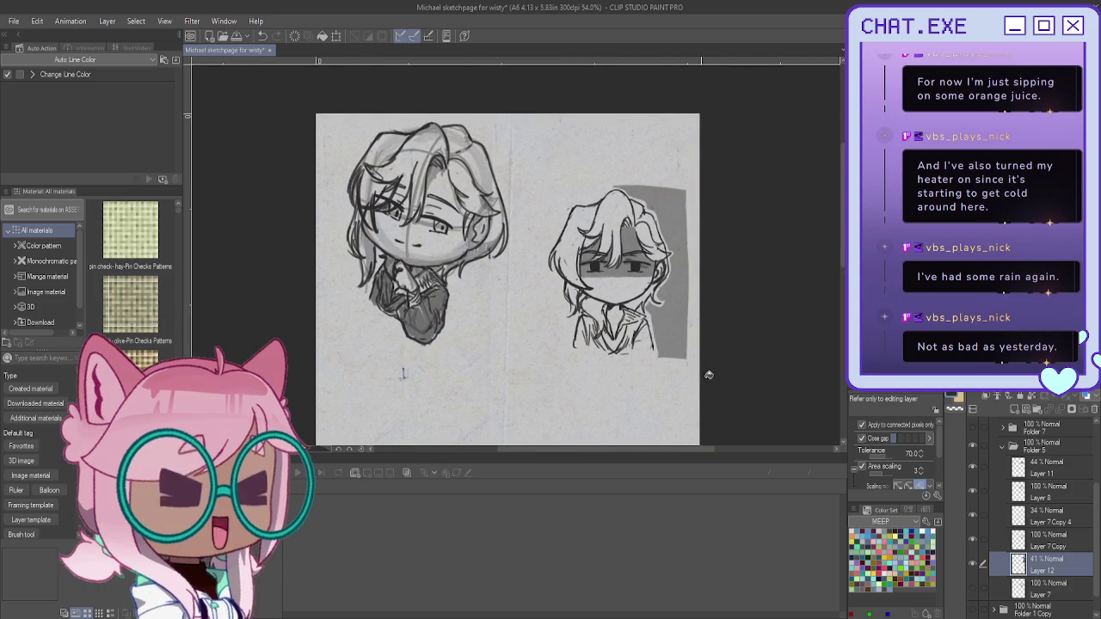
key(ctrl+z)
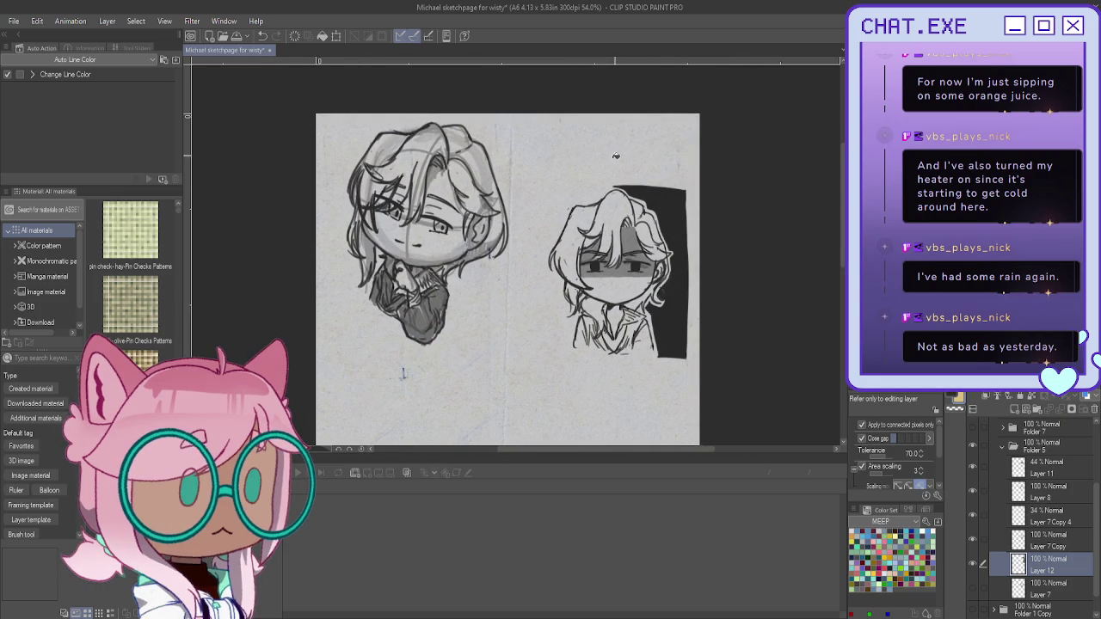
scroll(402, 372, up, 2)
scroll(387, 335, up, 1)
Step: Add a fresh layer above Layer 12, testing and undoing an orange stroke
key(p)
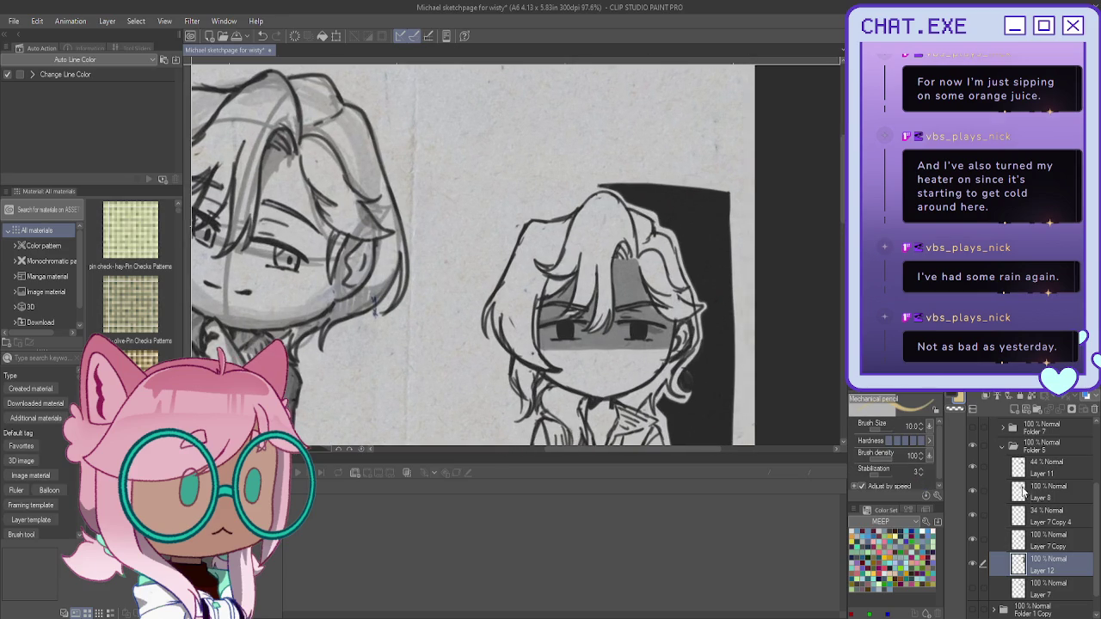
click(1014, 409)
drag(680, 197, 682, 219)
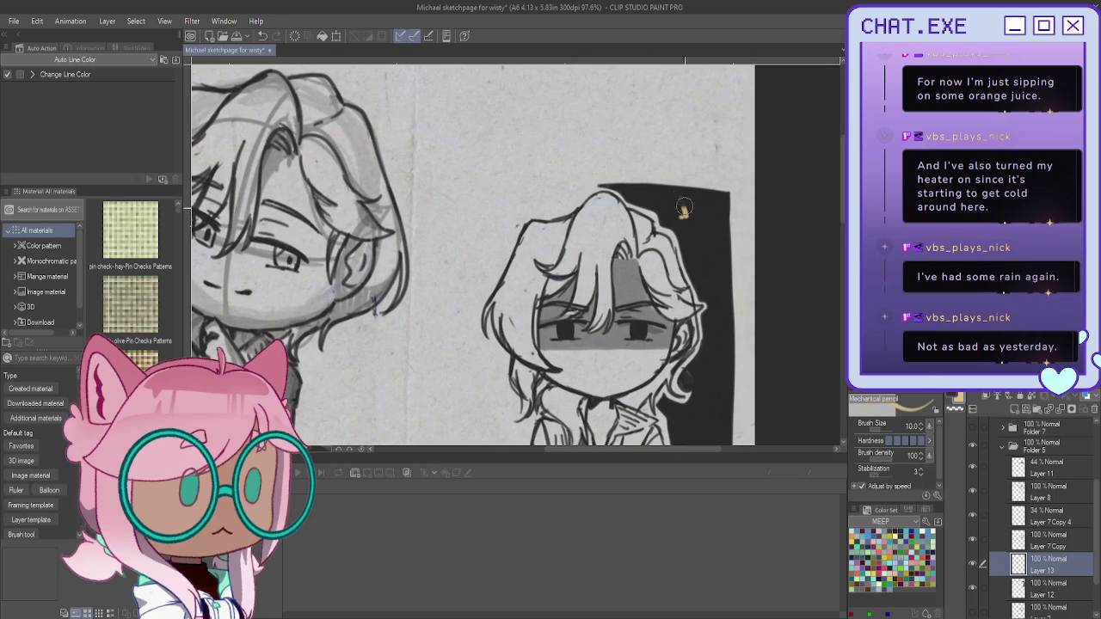
key(ctrl+z)
Step: Draw an orange anger mark beside the head on the backdrop and save the file
drag(682, 206, 694, 209)
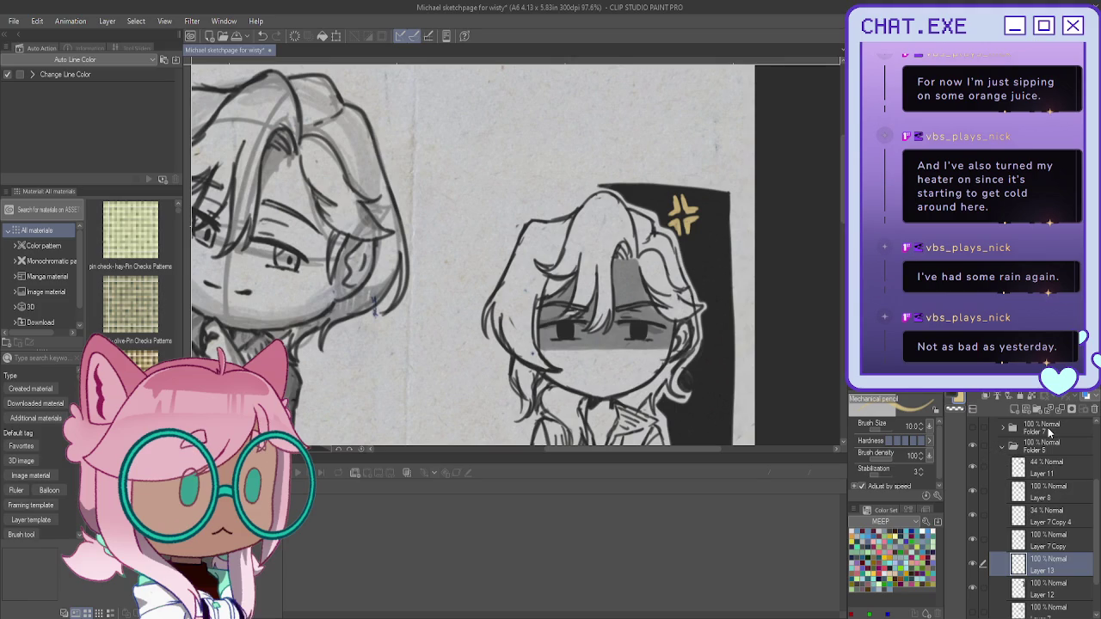
key(ctrl+s)
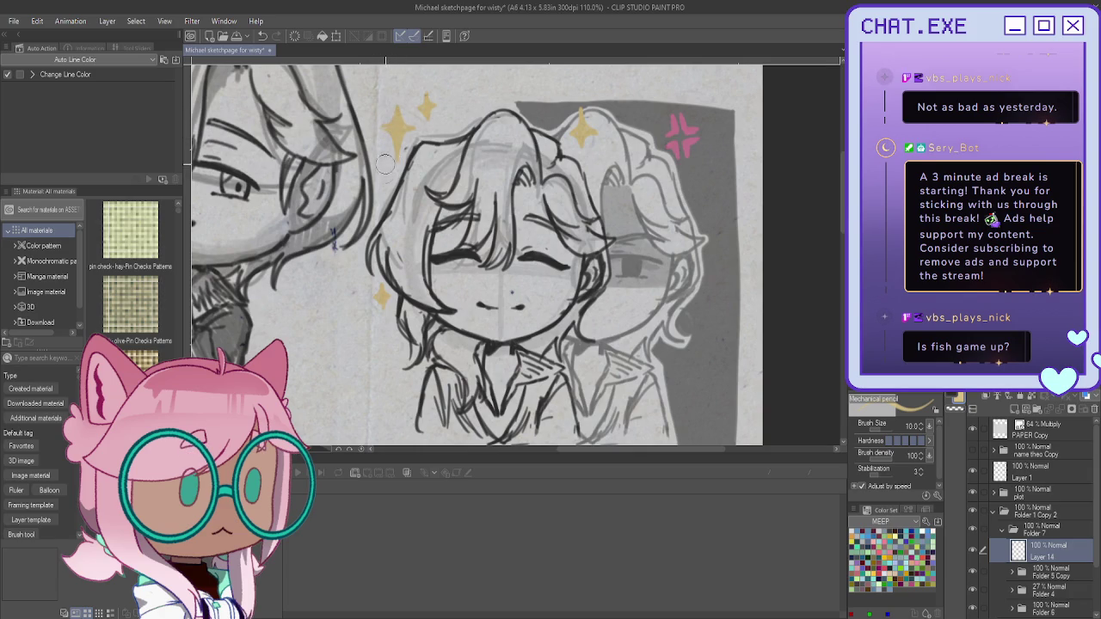
Step: Add a small yellow sparkle beside the sleeping chibi's face, then zoom out and centre the page
scroll(379, 164, down, 3)
scroll(452, 293, up, 3)
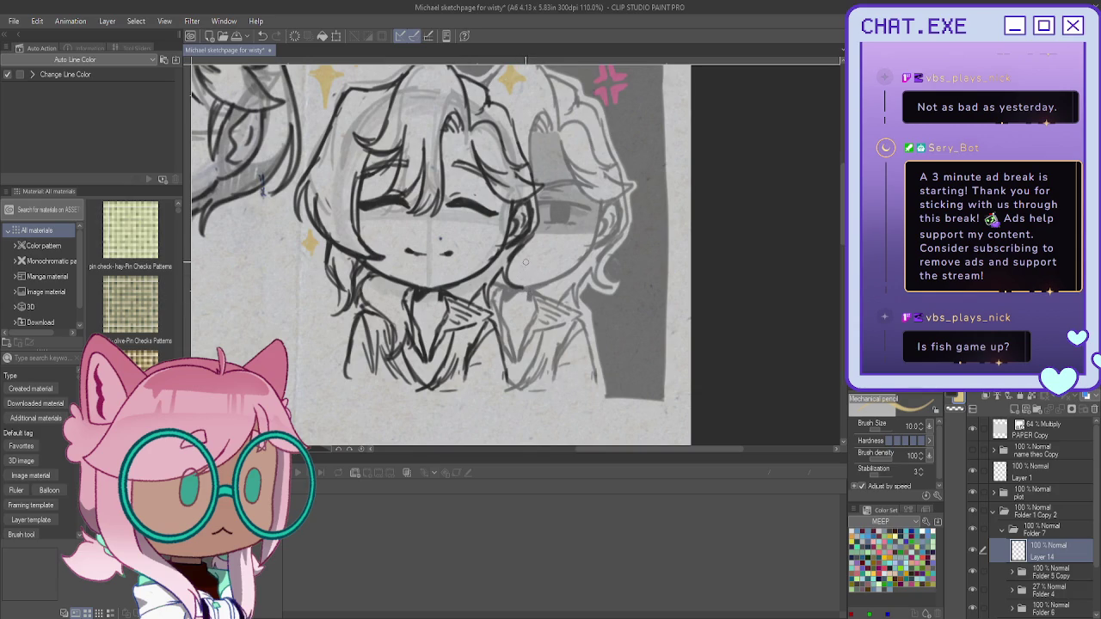
mouse_move(526, 260)
mouse_down()
mouse_move(528, 292)
mouse_move(519, 272)
mouse_up()
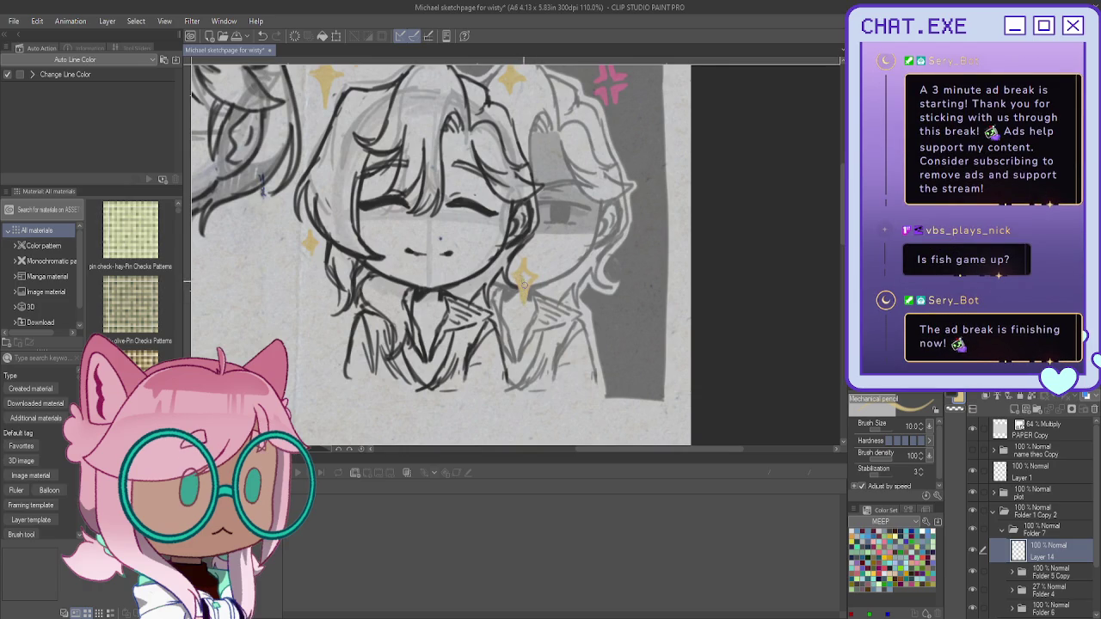
scroll(486, 217, down, 1)
scroll(486, 216, down, 2)
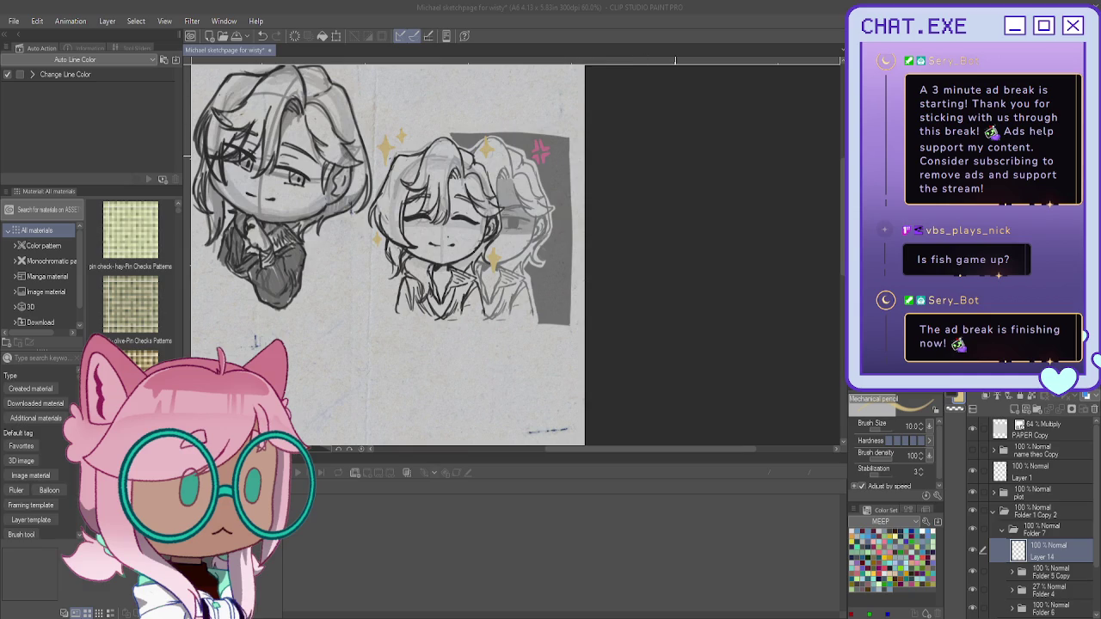
mouse_move(254, 342)
mouse_down()
mouse_move(522, 364)
mouse_move(467, 365)
mouse_up()
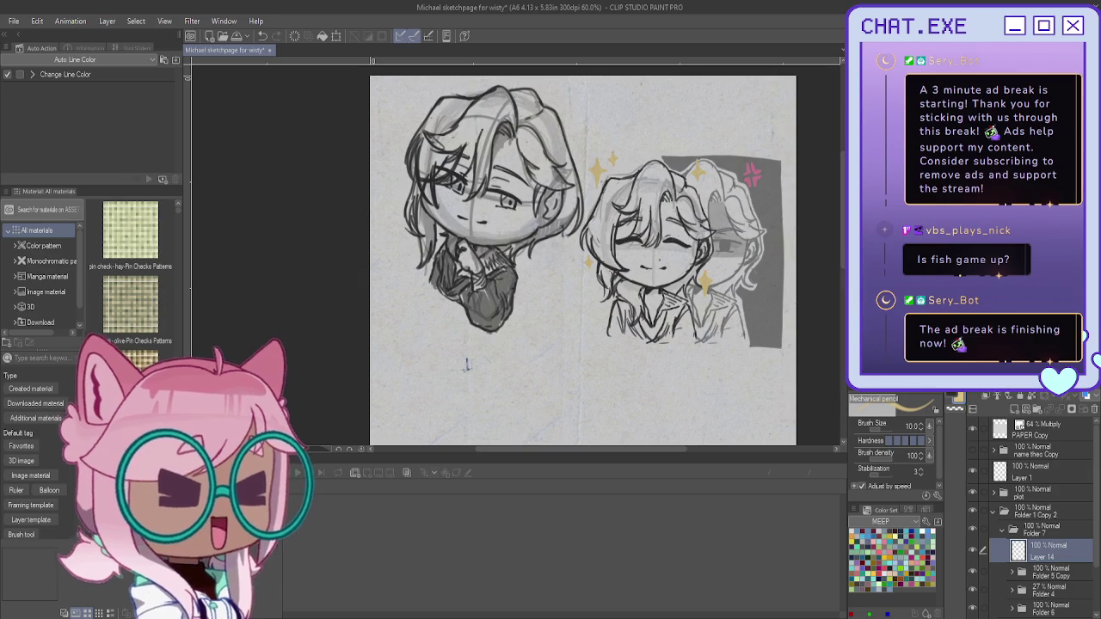
scroll(602, 269, up, 2)
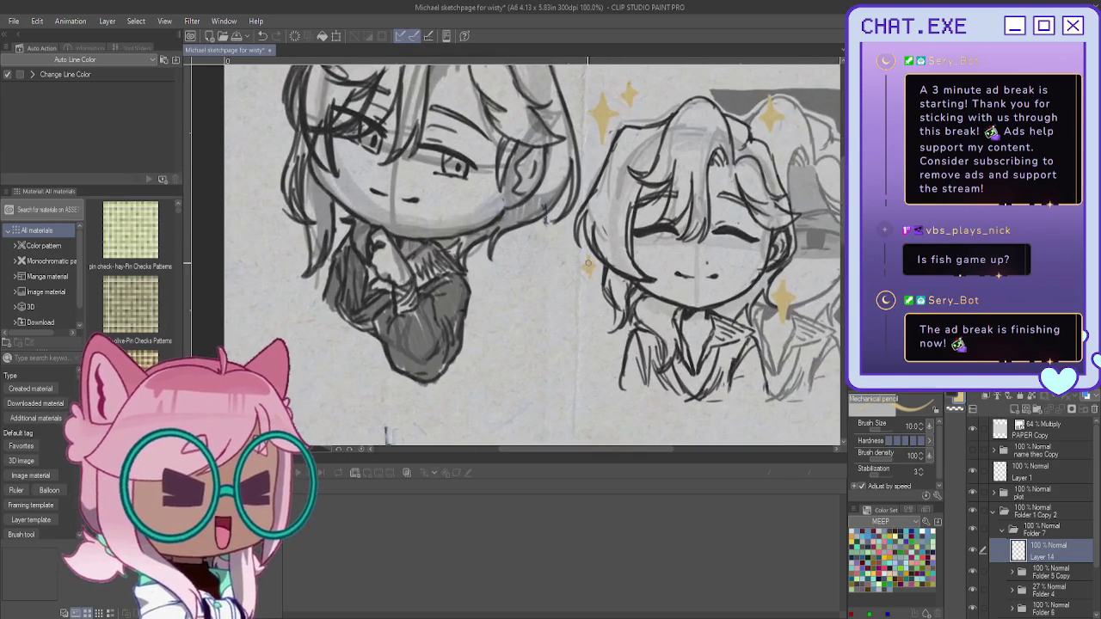
scroll(602, 269, up, 2)
scroll(601, 268, up, 2)
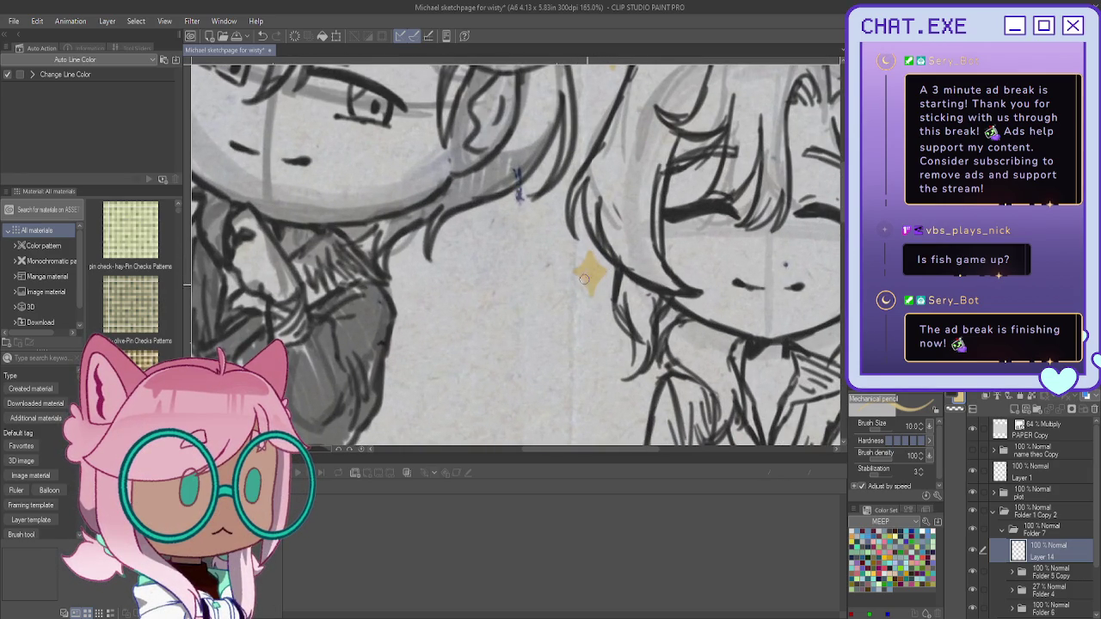
scroll(552, 251, down, 2)
scroll(551, 251, down, 1)
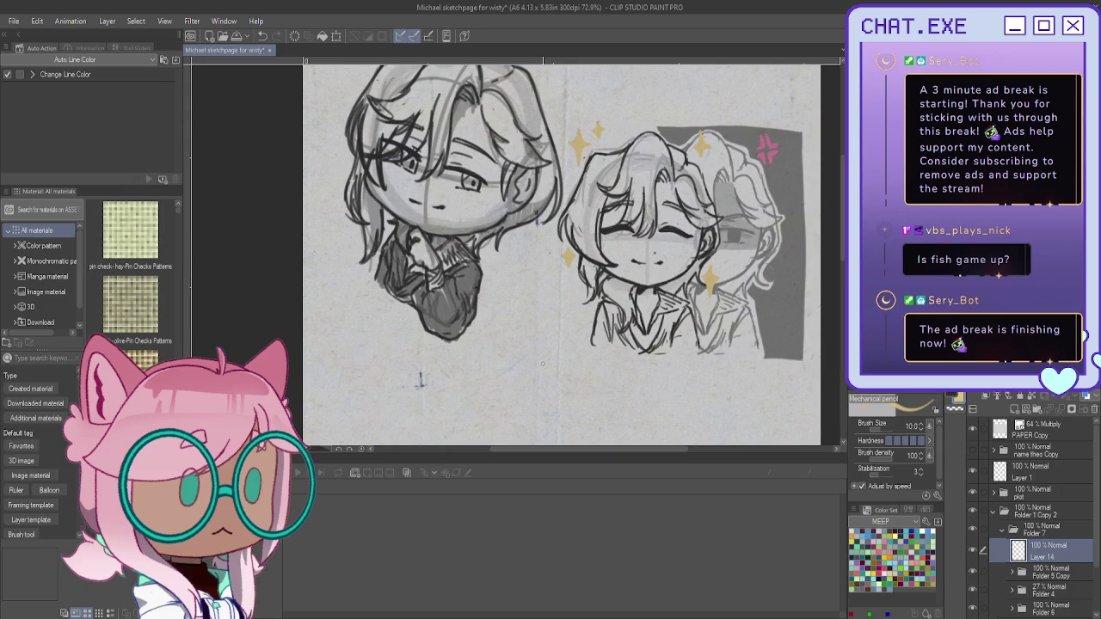
scroll(684, 155, up, 2)
scroll(684, 155, up, 1)
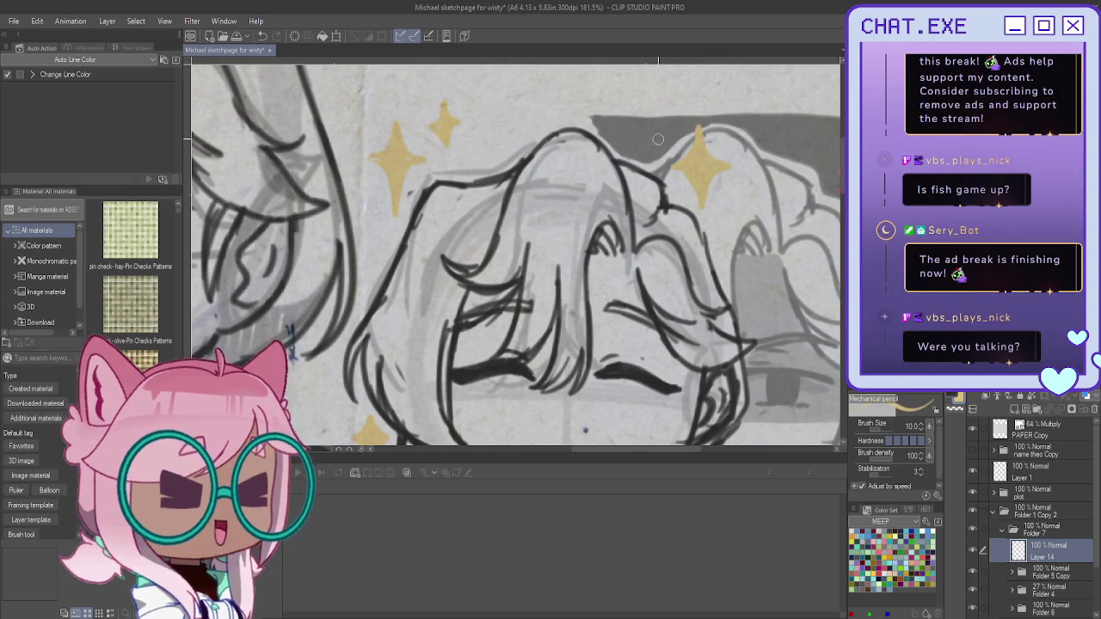
scroll(578, 145, down, 1)
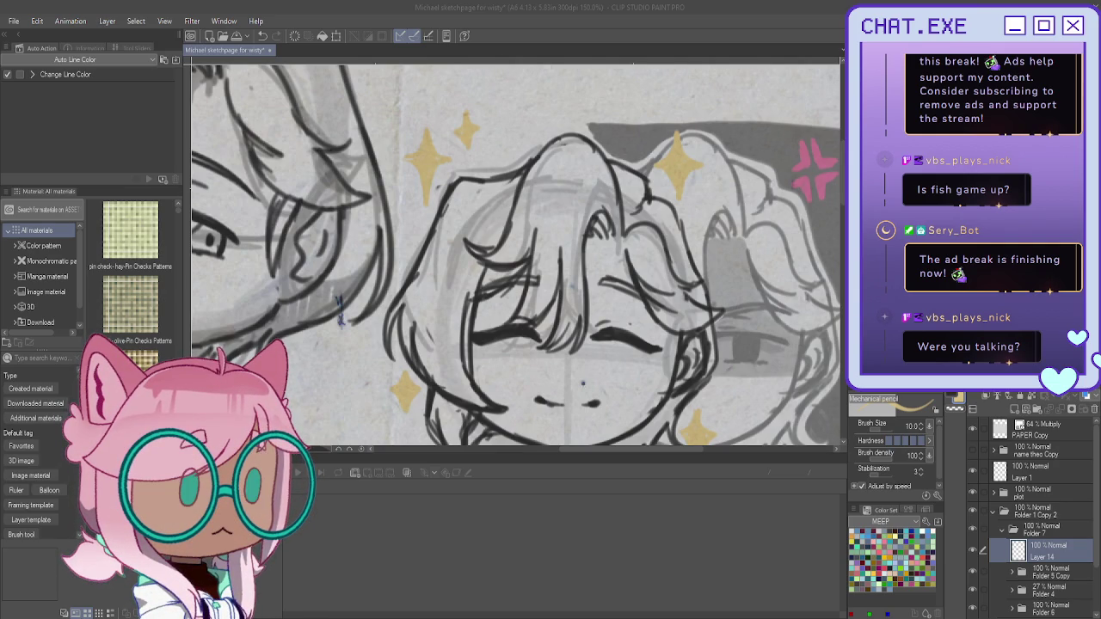
scroll(477, 236, down, 3)
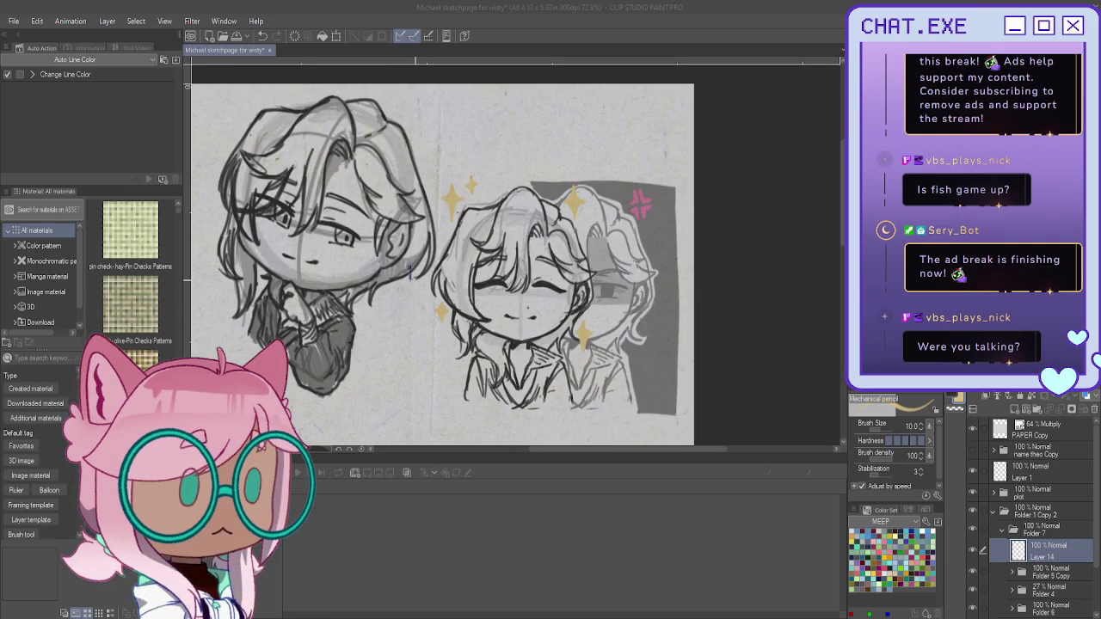
scroll(413, 258, up, 1)
scroll(413, 258, up, 1)
scroll(413, 258, up, 1)
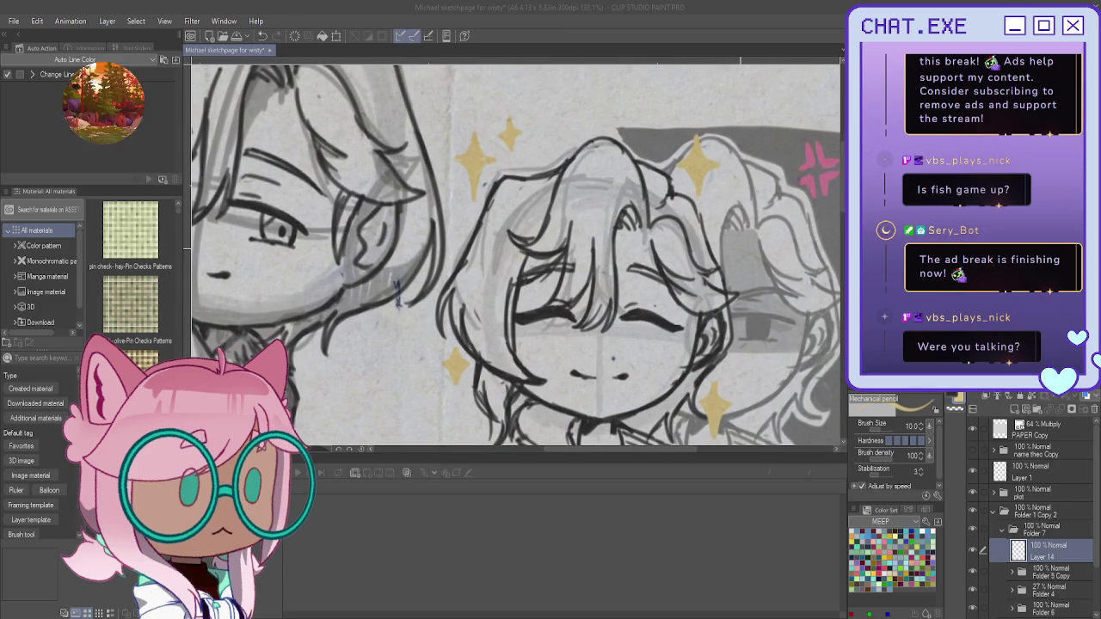
scroll(397, 293, down, 1)
scroll(465, 233, down, 1)
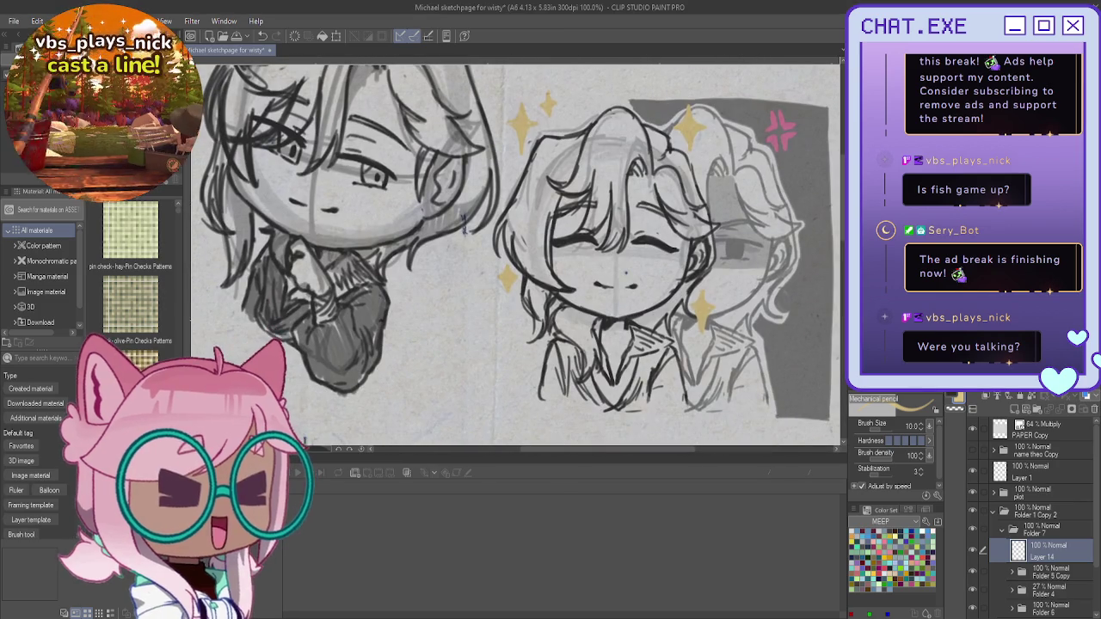
scroll(461, 344, down, 1)
scroll(454, 376, down, 1)
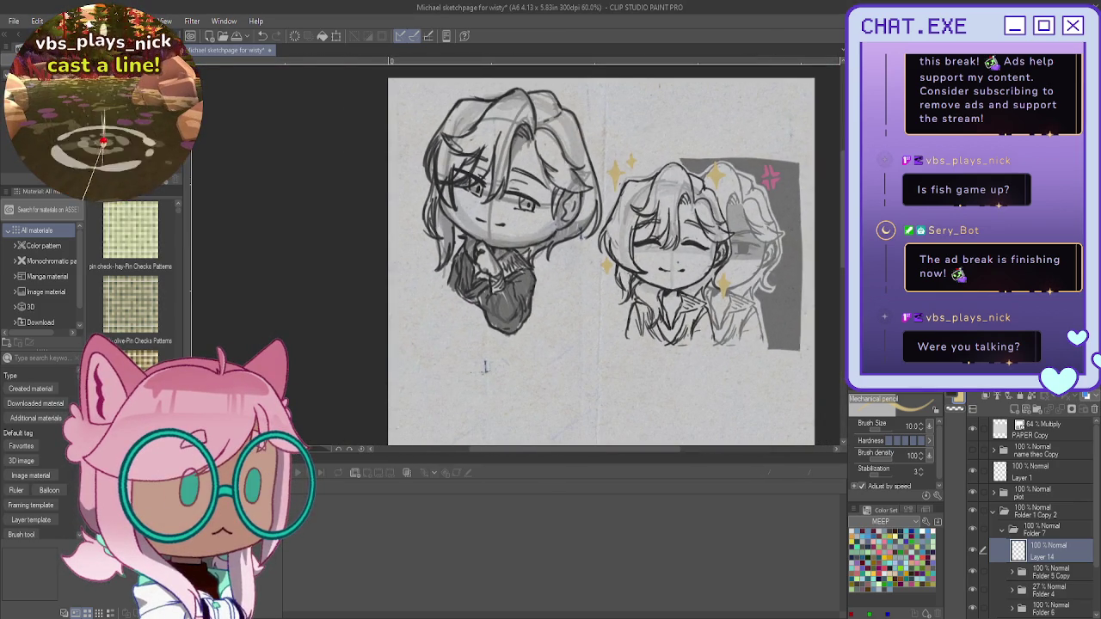
scroll(467, 379, down, 1)
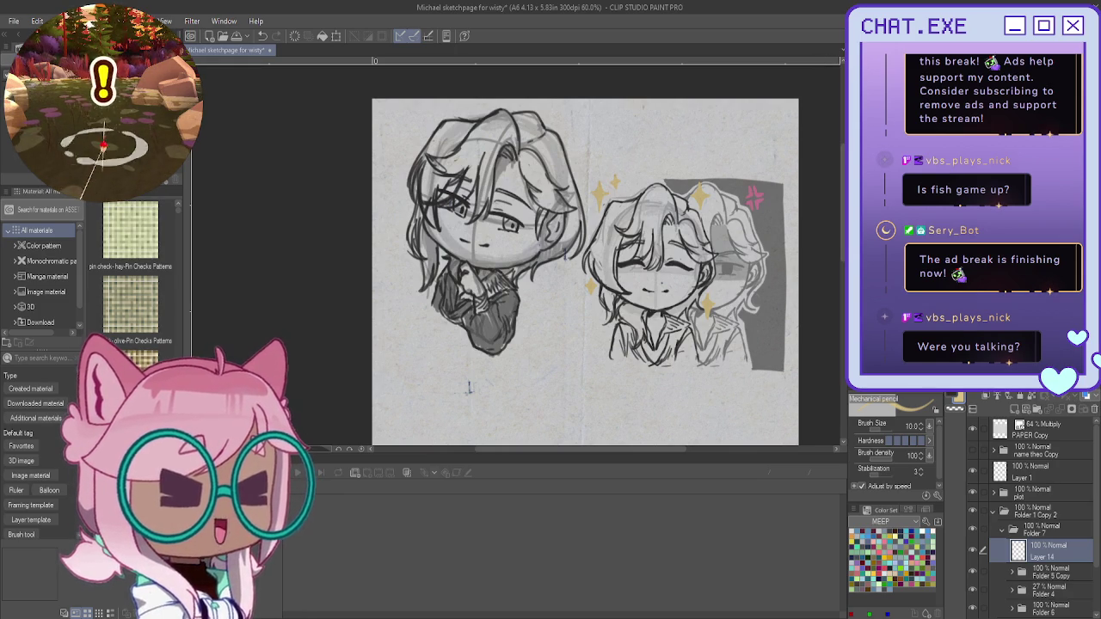
drag(469, 387, 432, 388)
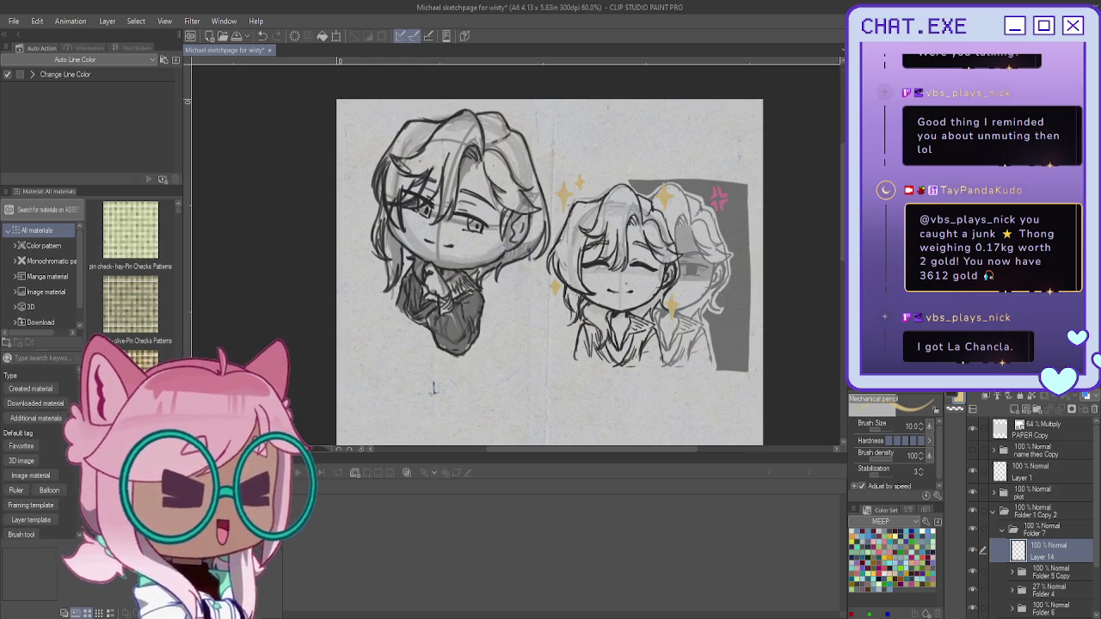
scroll(549, 272, down, 2)
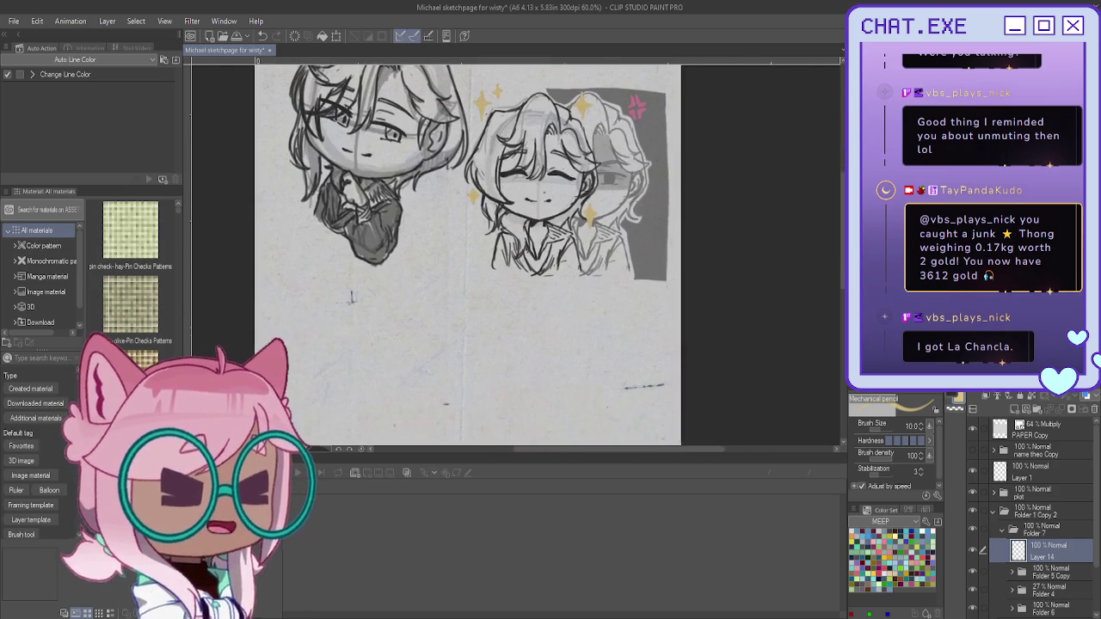
scroll(744, 260, down, 1)
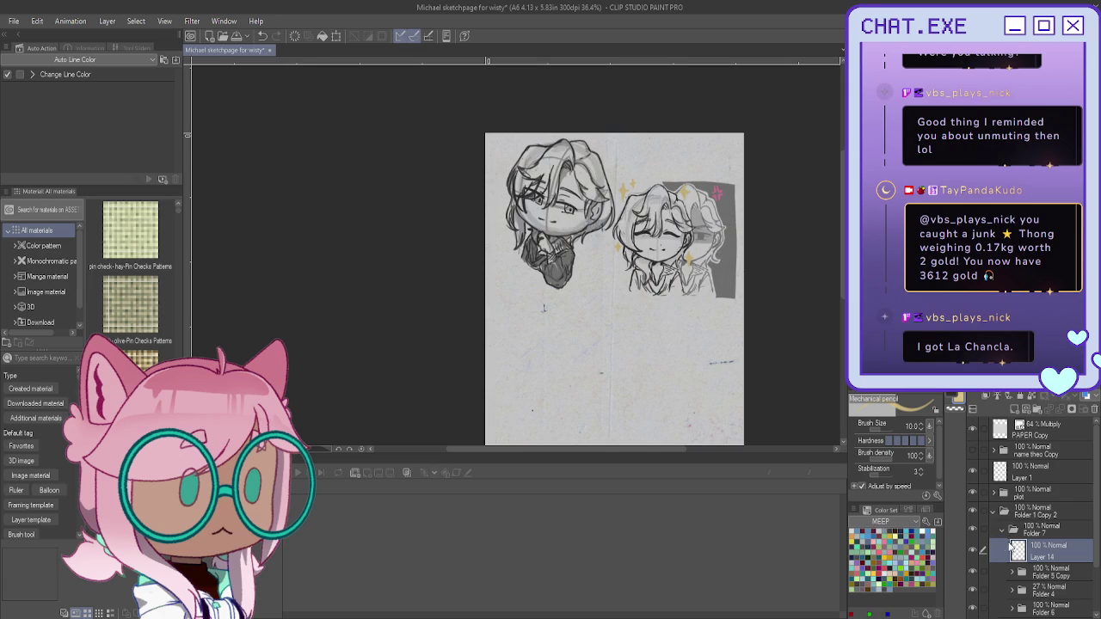
scroll(614, 284, down, 1)
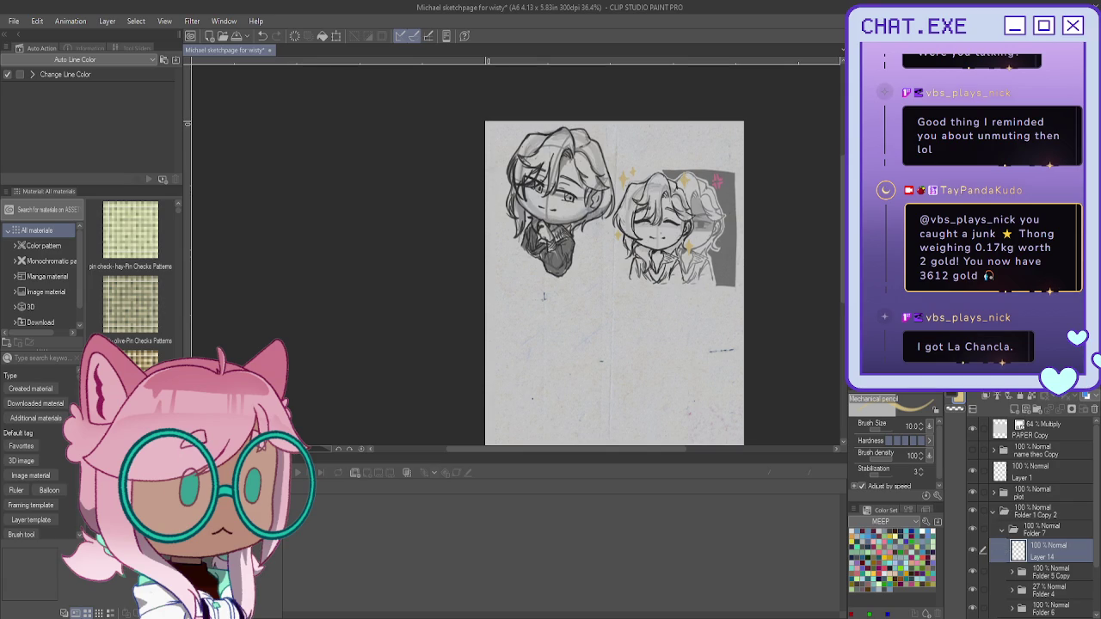
click(973, 453)
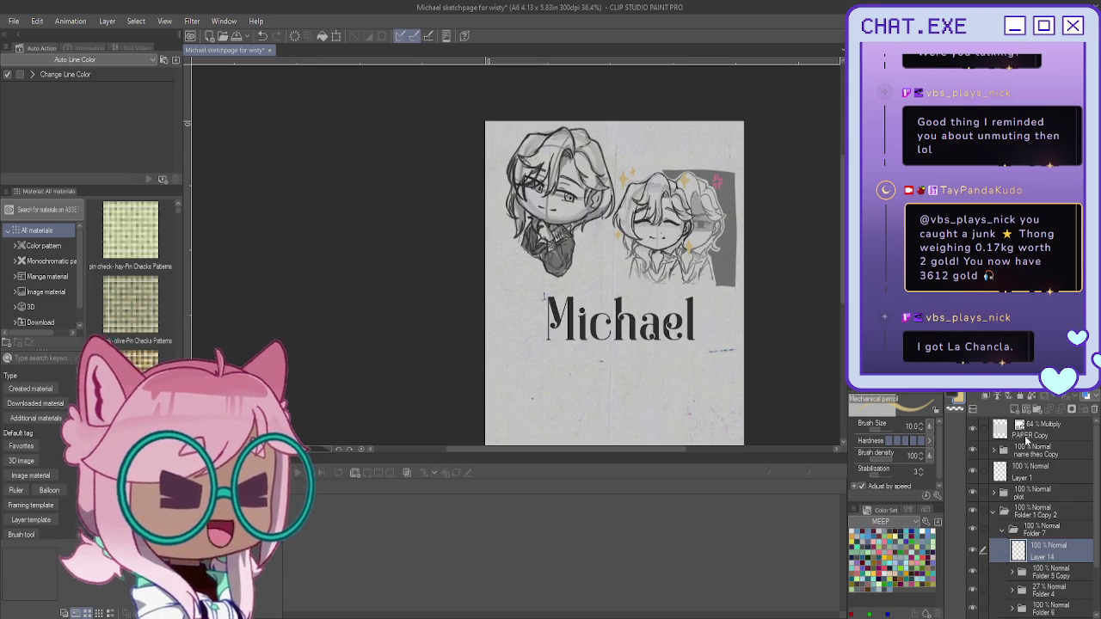
Step: Rename the copied sketch folder to 'true feelings' and collapse it
click(1032, 512)
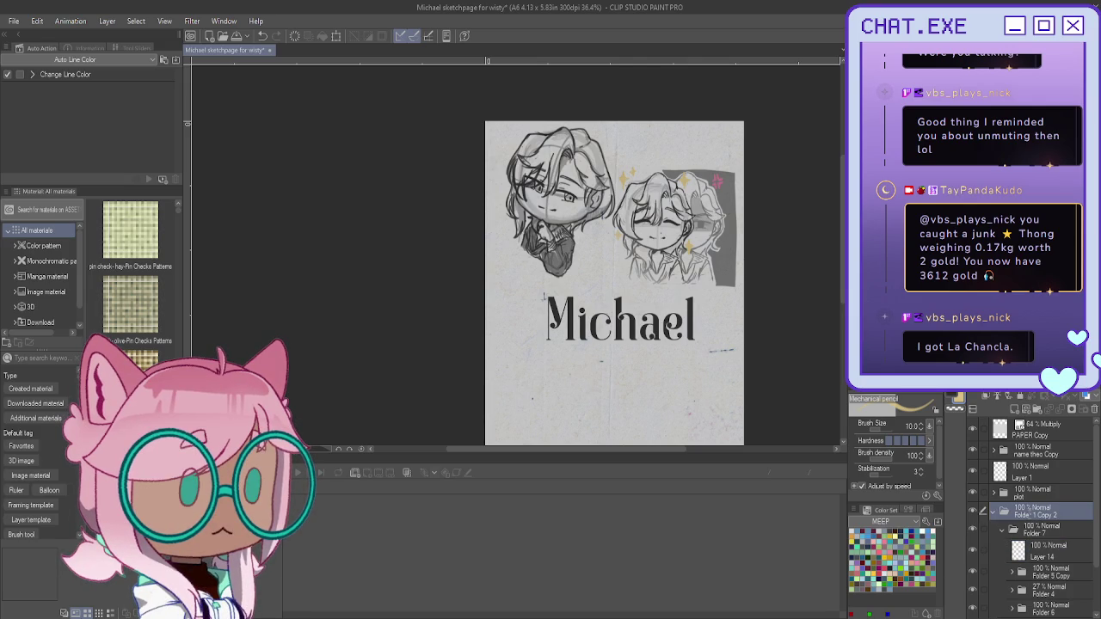
text(true feelings)
key(Return)
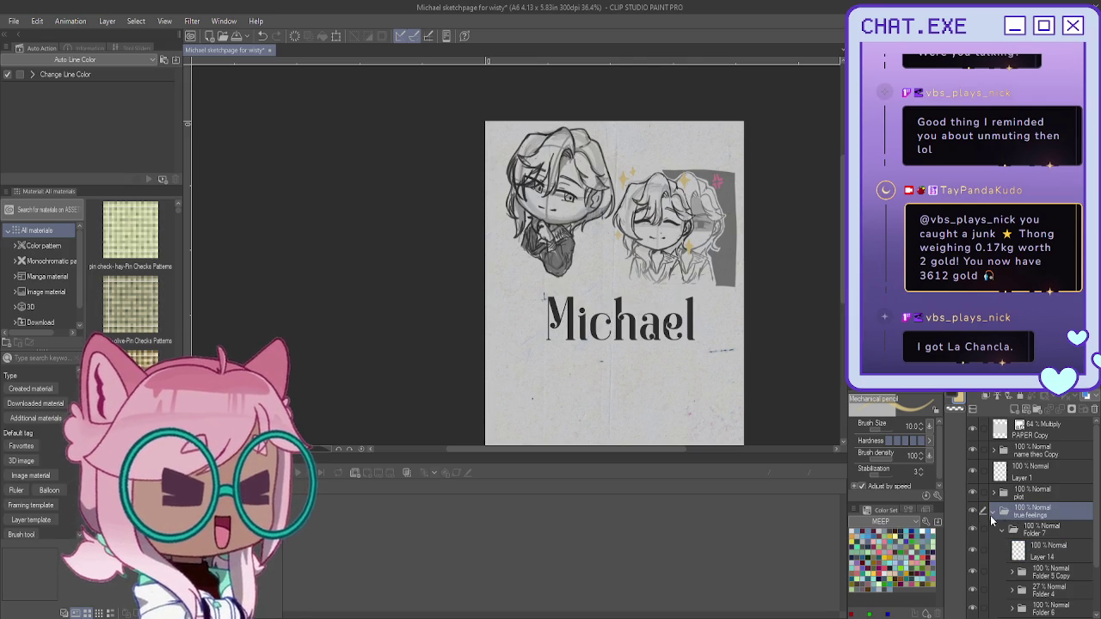
click(994, 511)
Step: Swap the chibis: move the sleeping sketch left and the plot folder's chibi right
key(k)
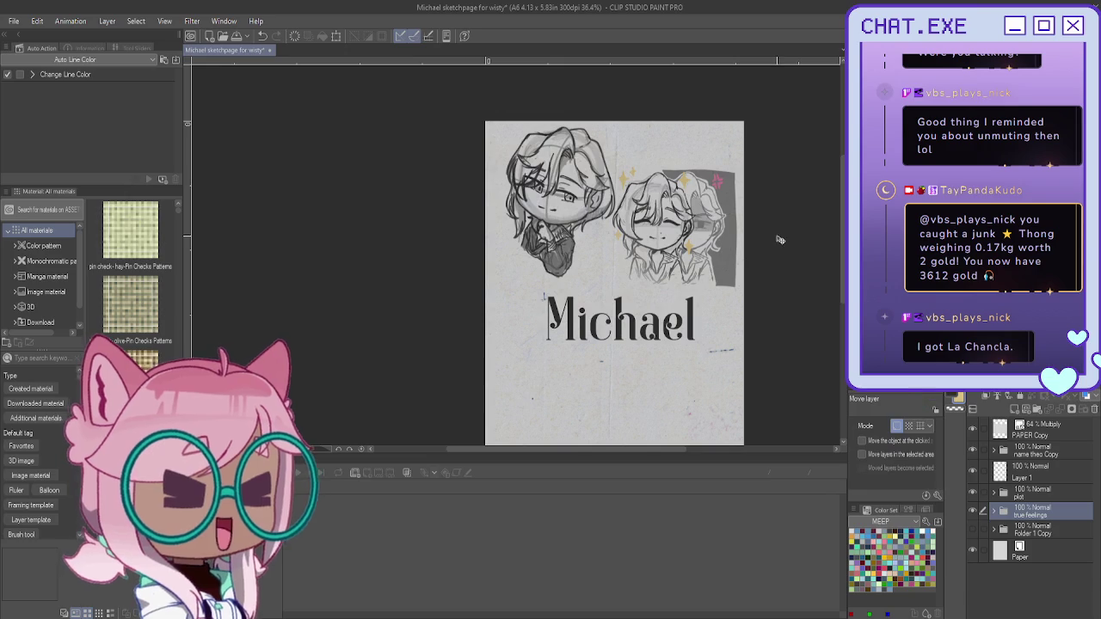
drag(703, 228, 566, 258)
click(1031, 493)
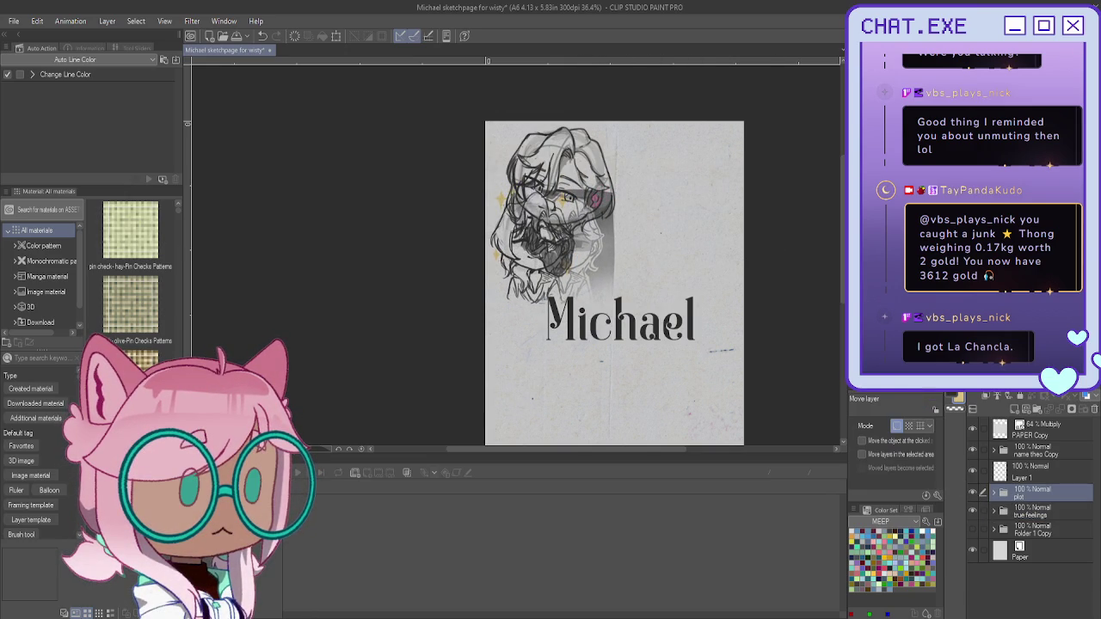
drag(553, 232, 680, 247)
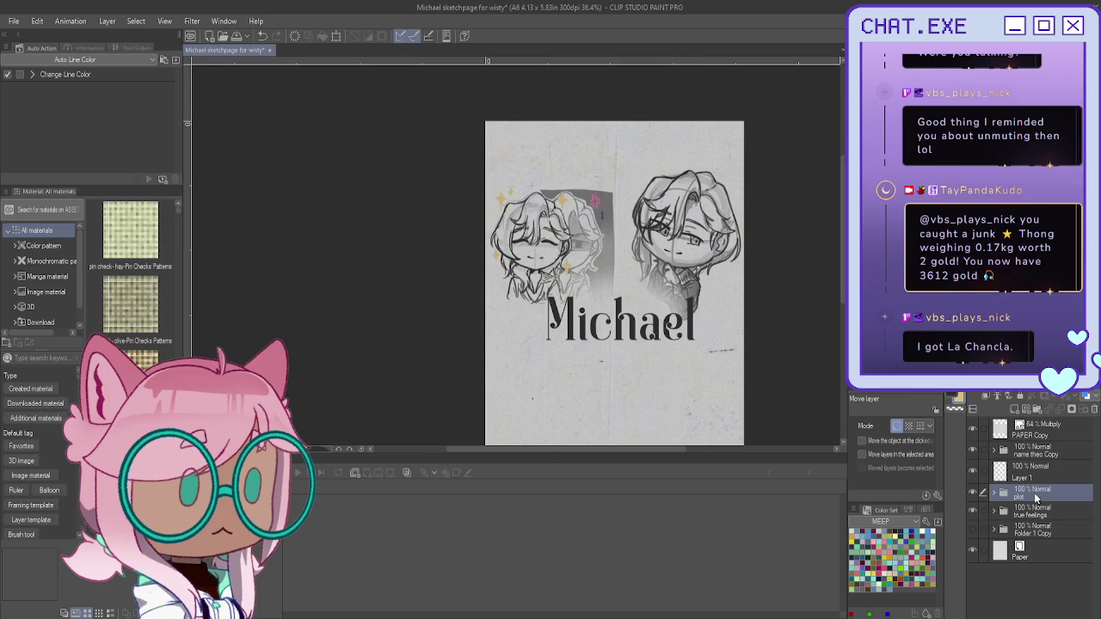
Step: Enlarge the sleeping chibi sketch in the true feelings folder toward the top left
click(1024, 514)
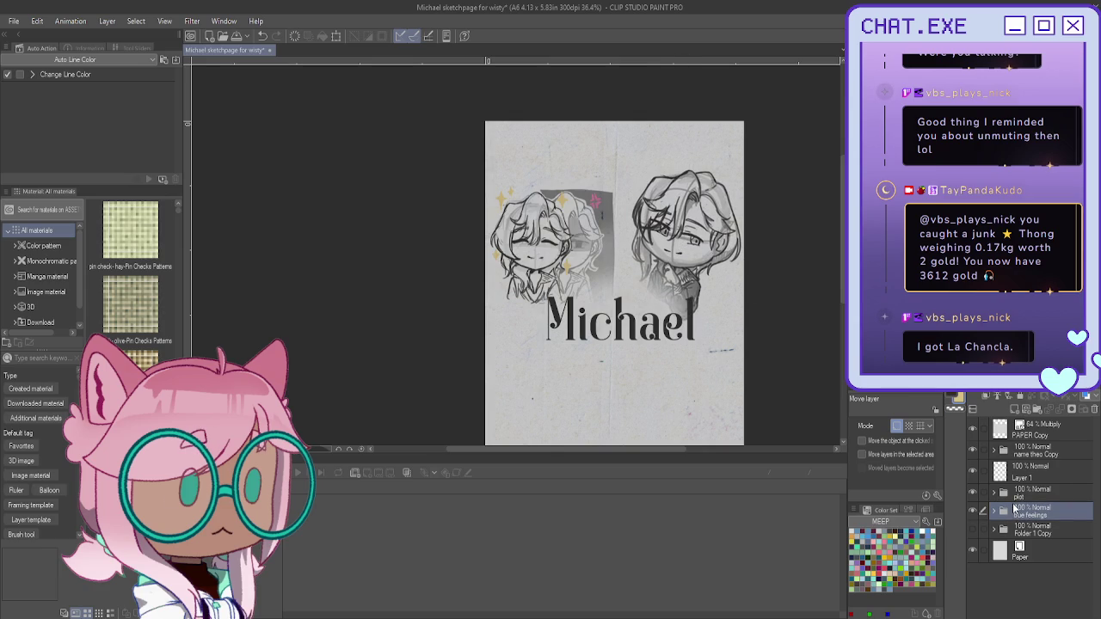
key(ctrl+t)
drag(555, 245, 570, 171)
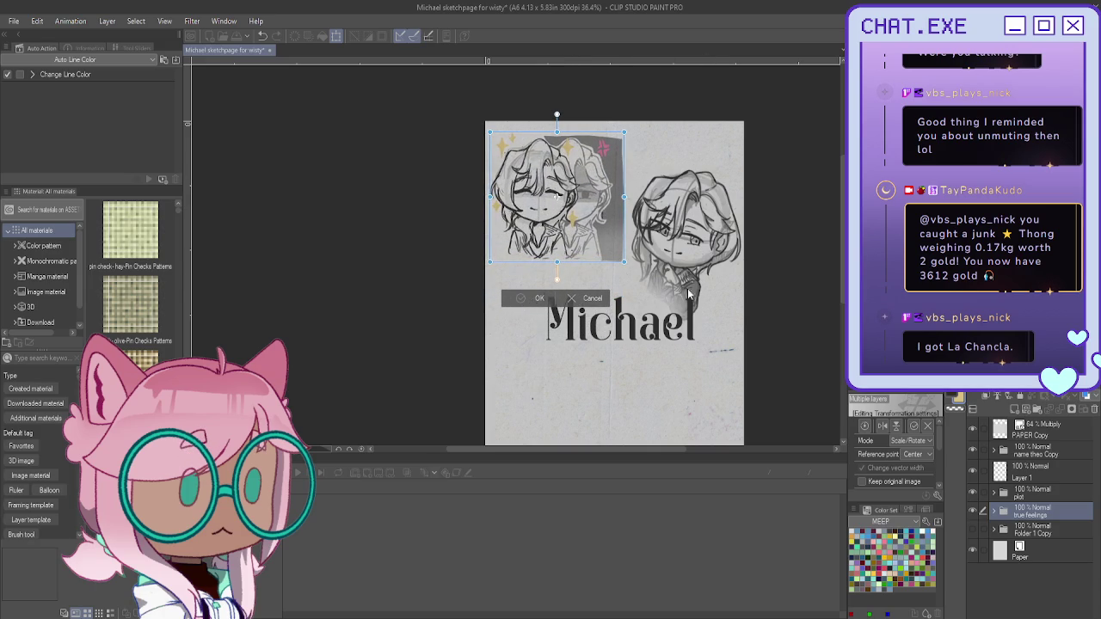
key(Return)
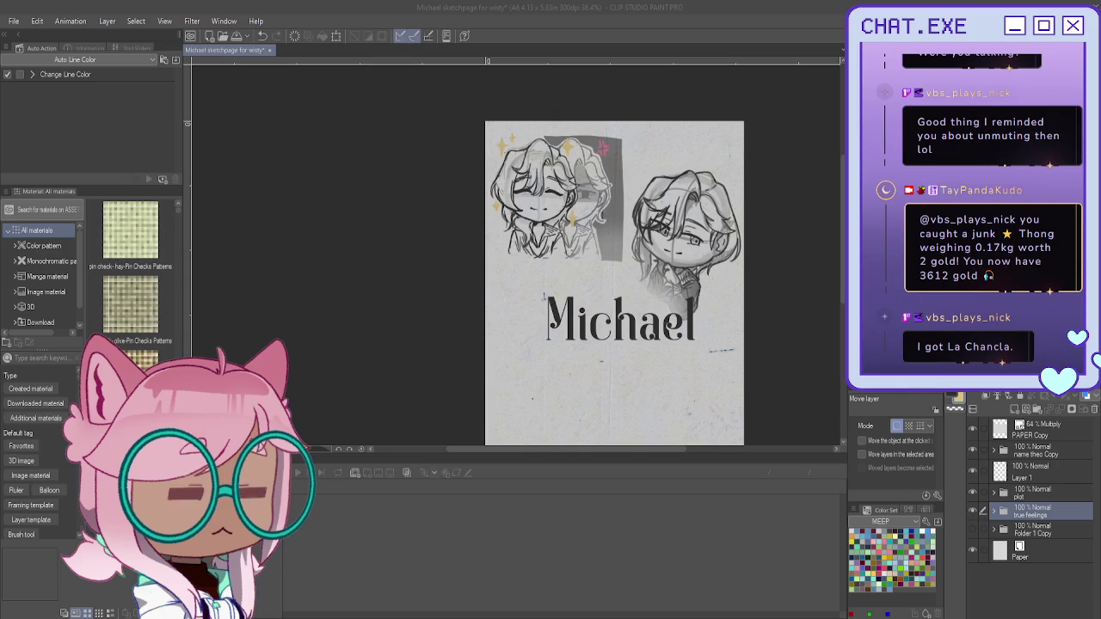
Step: Refocus the drawing window after settling the enlarged sleeping chibi in the top left
click(339, 209)
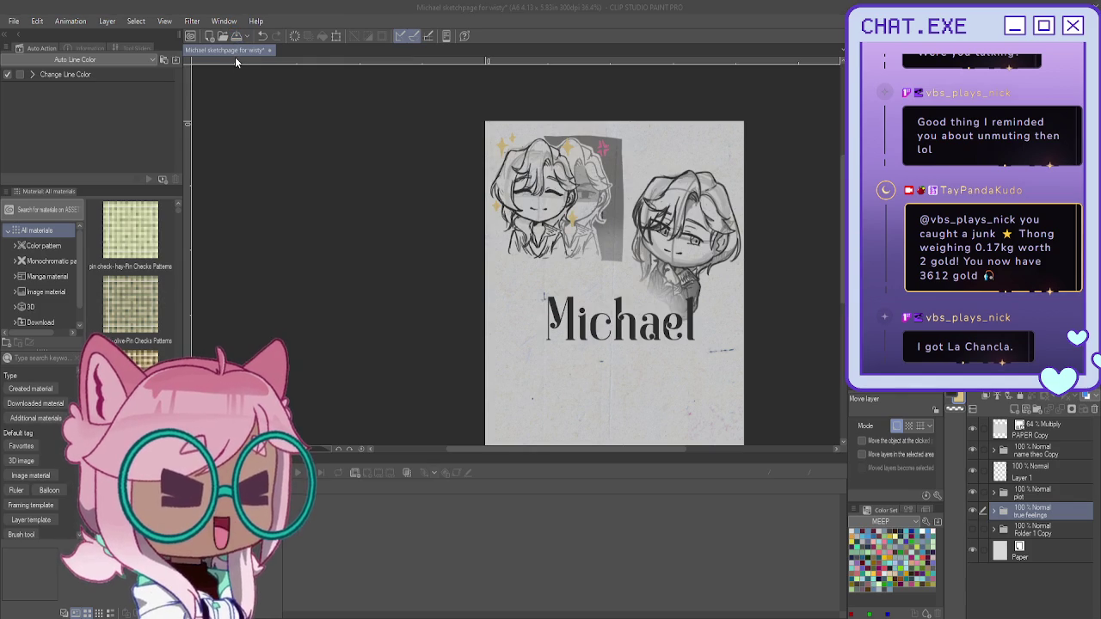
Step: Save the Michael sketch page and create a new blank 3 x 3 in, 300 dpi Illustration2 canvas
key(ctrl+s)
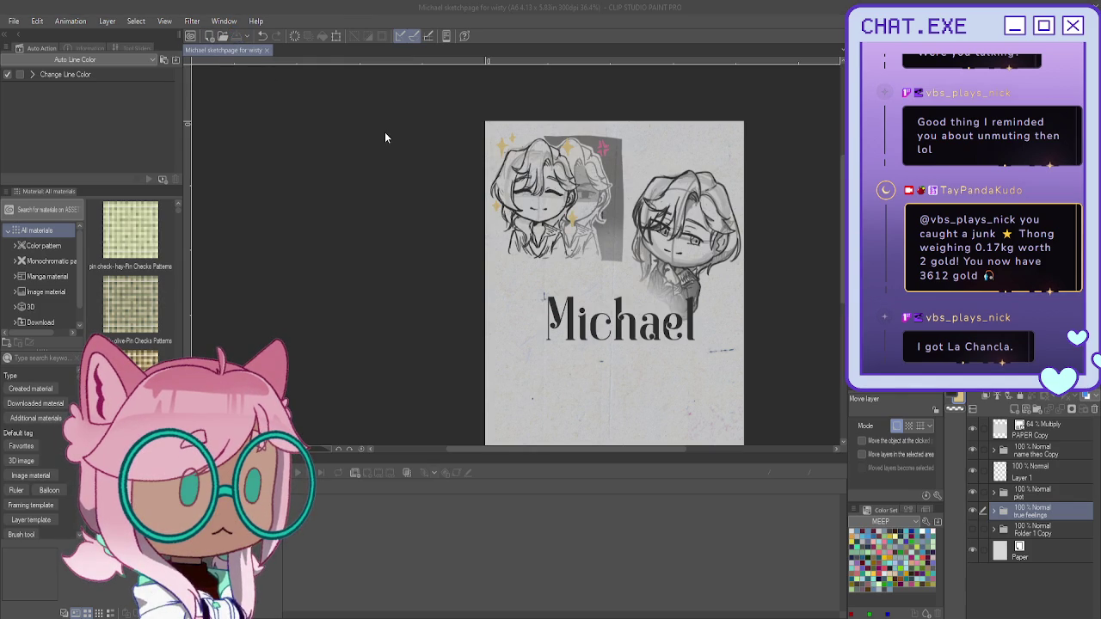
key(ctrl+n)
key(Return)
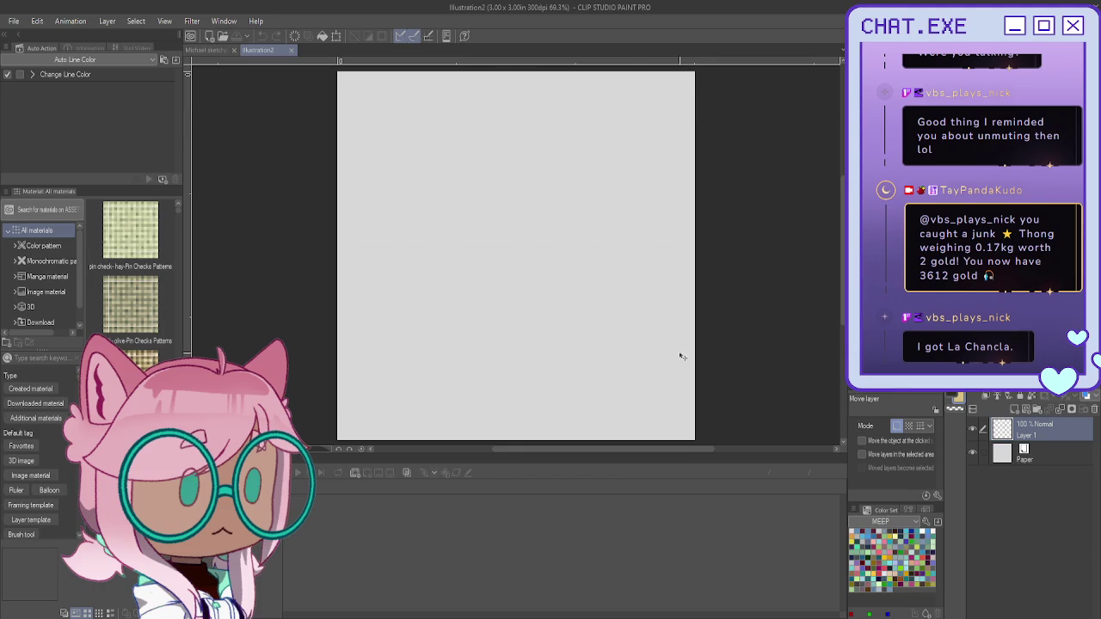
Step: Pick the Mechanical pencil, zoom out slightly, and pan the Illustration2 canvas into place
key(p)
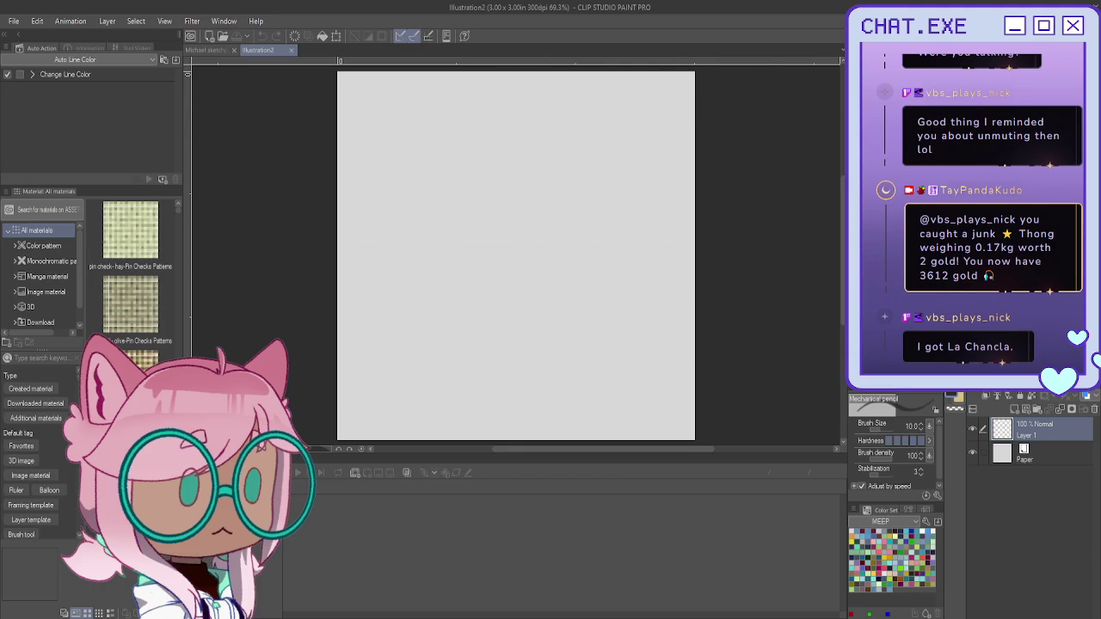
scroll(558, 228, down, 1)
drag(558, 228, 581, 226)
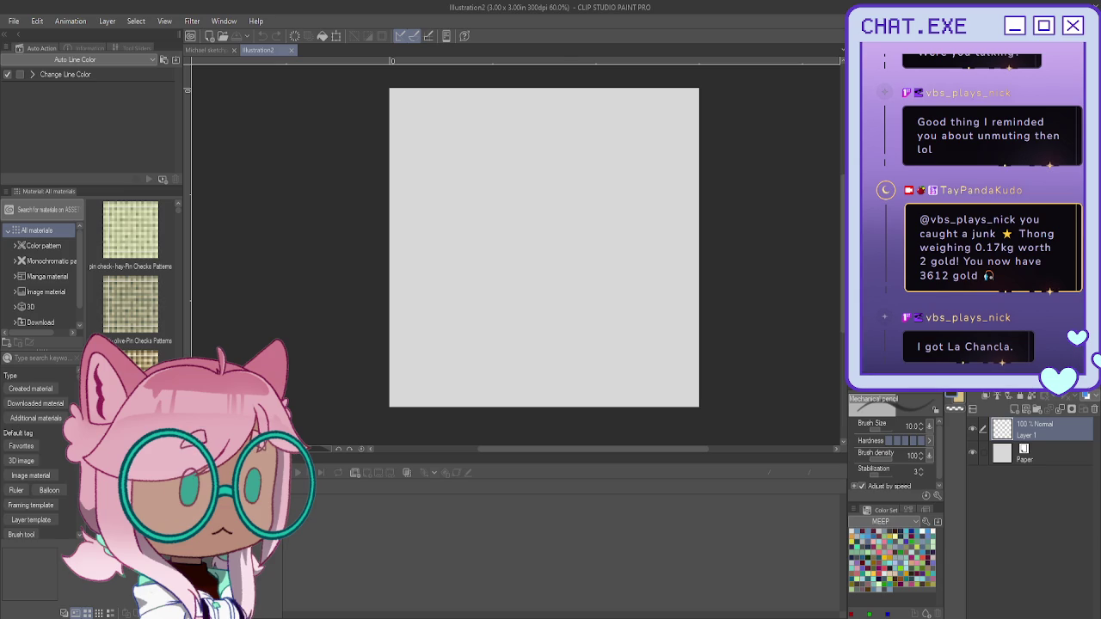
Step: Build a rough circle on Layer 1 from overlapping pencil arcs, closing and thickening each edge
drag(617, 171, 614, 262)
mouse_move(596, 149)
mouse_down()
mouse_move(522, 160)
mouse_move(629, 222)
mouse_move(615, 256)
mouse_move(566, 289)
mouse_up()
drag(626, 176, 572, 287)
drag(574, 144, 611, 169)
mouse_move(510, 161)
mouse_down()
mouse_move(619, 177)
mouse_move(487, 248)
mouse_move(520, 287)
mouse_up()
mouse_move(485, 232)
mouse_down()
mouse_move(578, 294)
mouse_move(533, 292)
mouse_move(495, 248)
mouse_up()
mouse_move(528, 151)
mouse_down()
mouse_move(490, 202)
mouse_move(505, 280)
mouse_up()
mouse_move(486, 222)
mouse_down()
mouse_move(519, 292)
mouse_move(547, 152)
mouse_up()
drag(511, 277, 556, 300)
drag(622, 210, 598, 158)
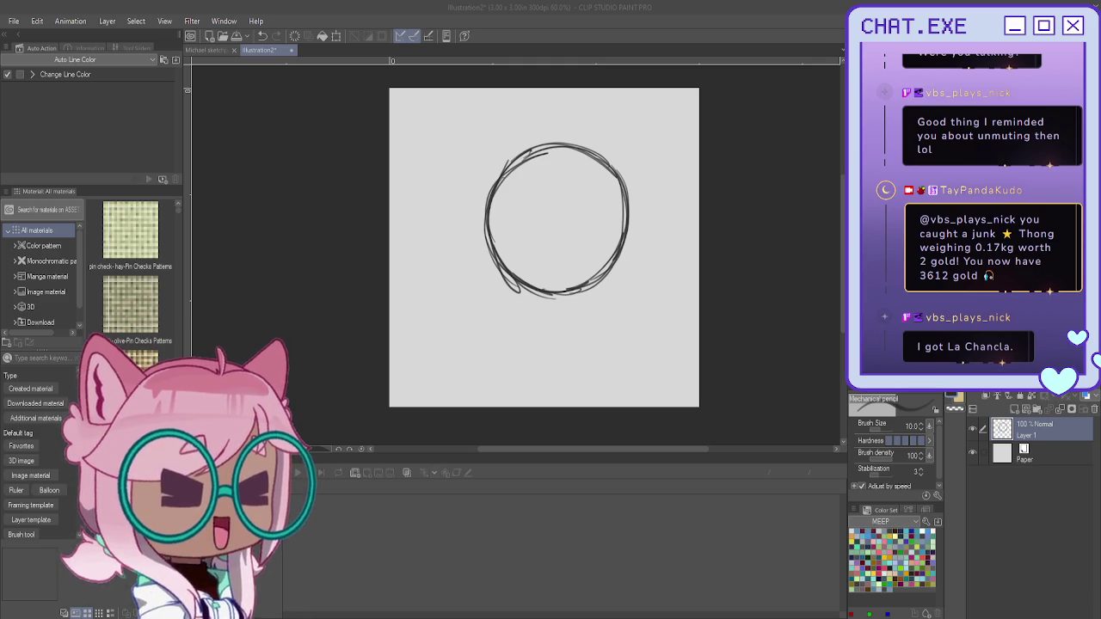
Step: Back on the Michael sketch page, duplicate the Folder 1 Copy folder
click(209, 50)
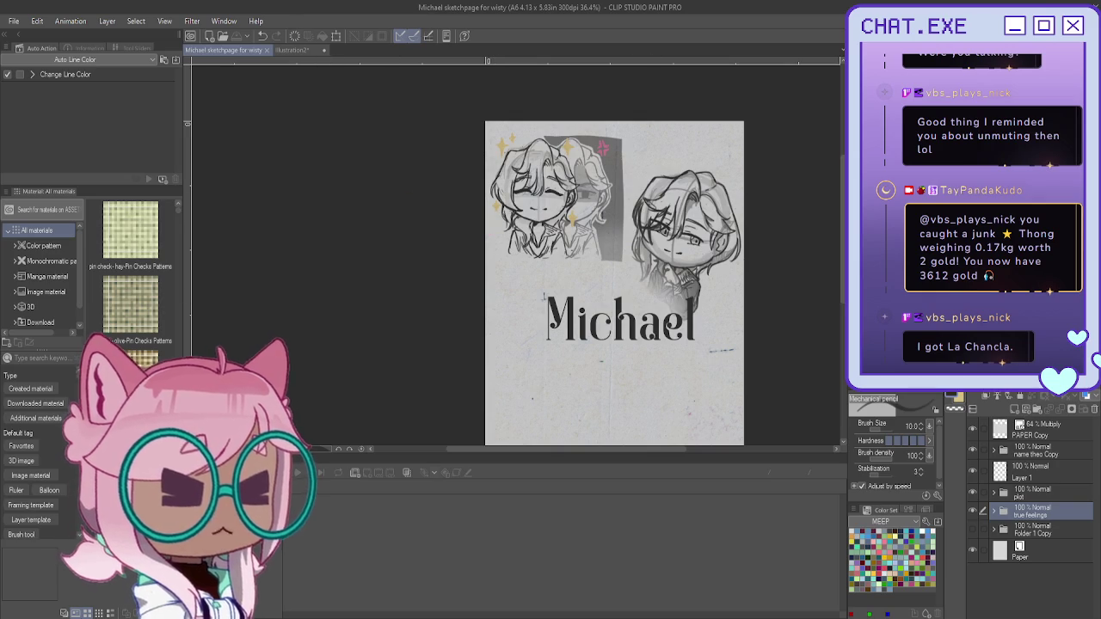
drag(445, 216, 461, 159)
drag(602, 258, 581, 290)
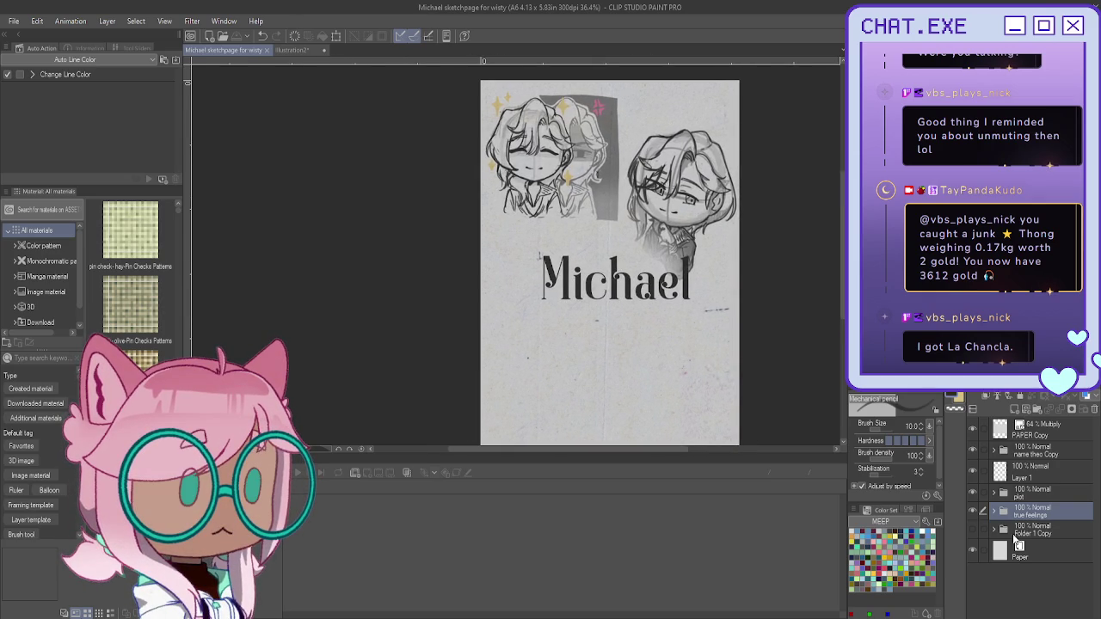
click(1030, 532)
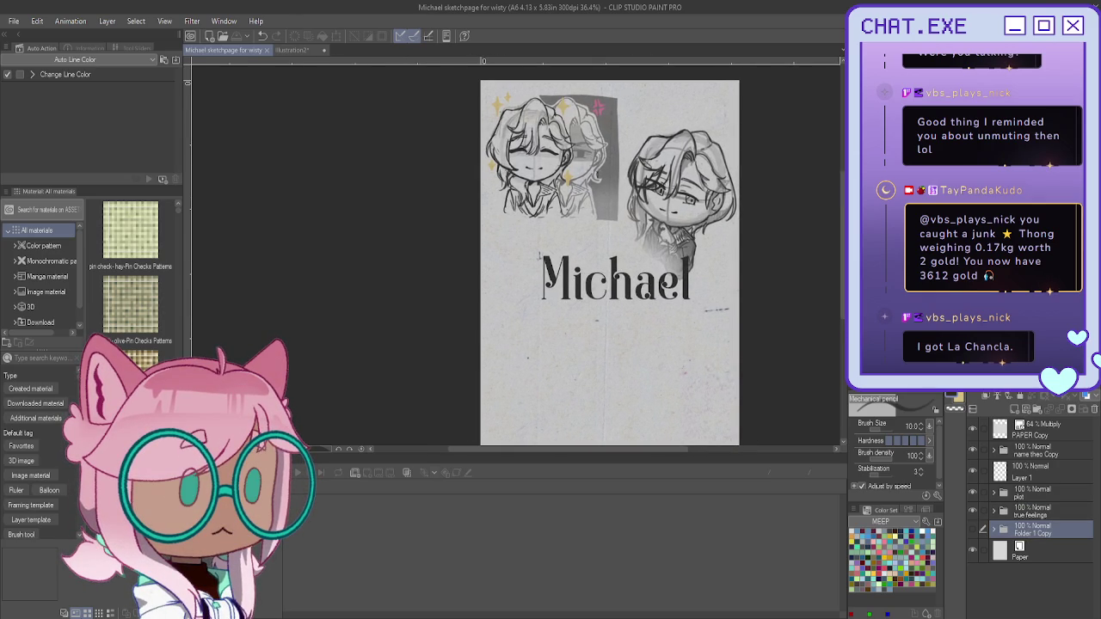
key(ctrl+c)
key(ctrl+v)
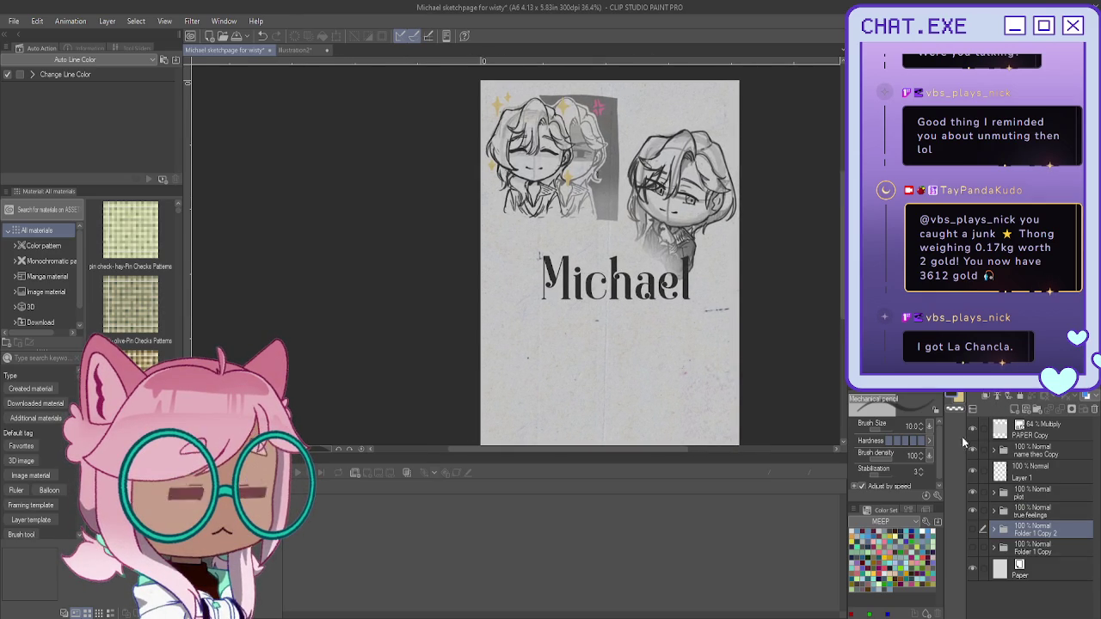
Step: Hide the other sketches and title, show the duplicate, and add Layer 15 inside new Folder 8
drag(602, 258, 586, 208)
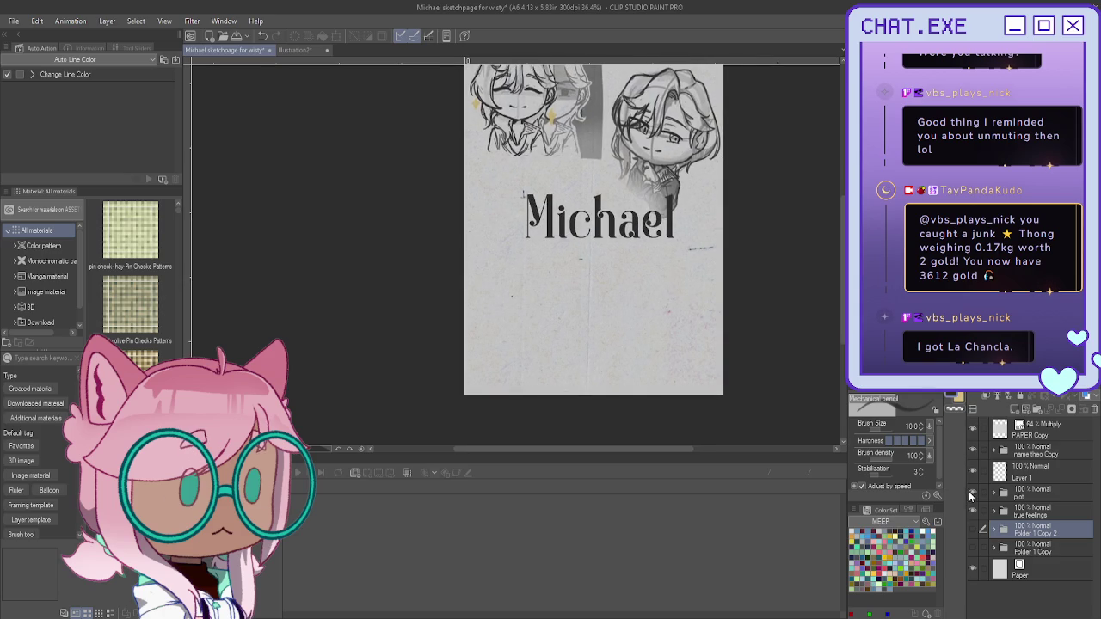
click(973, 492)
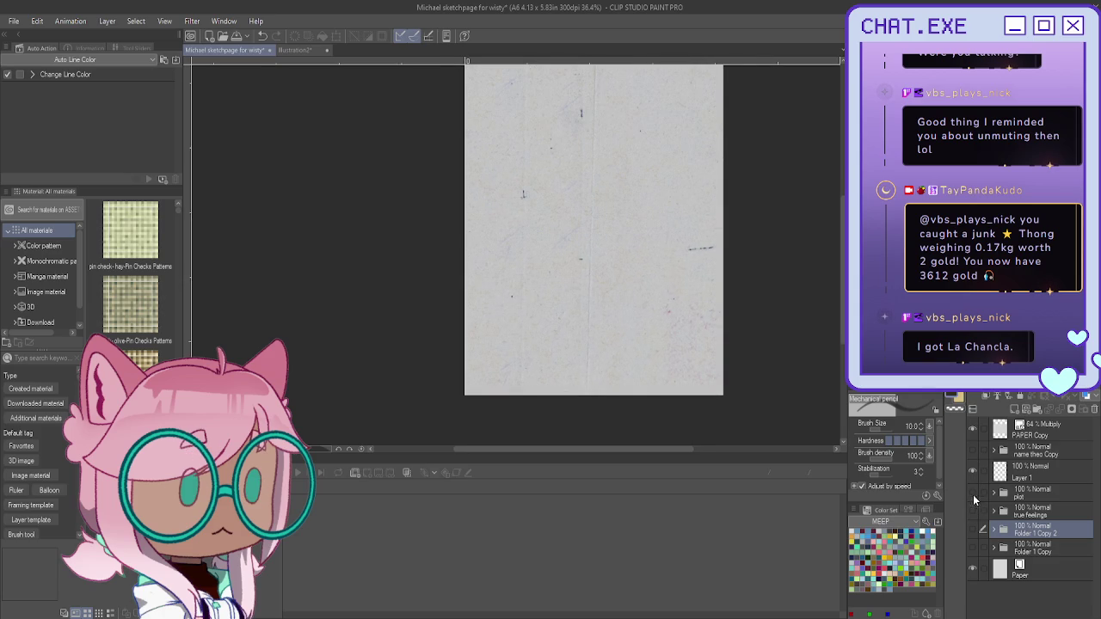
click(971, 528)
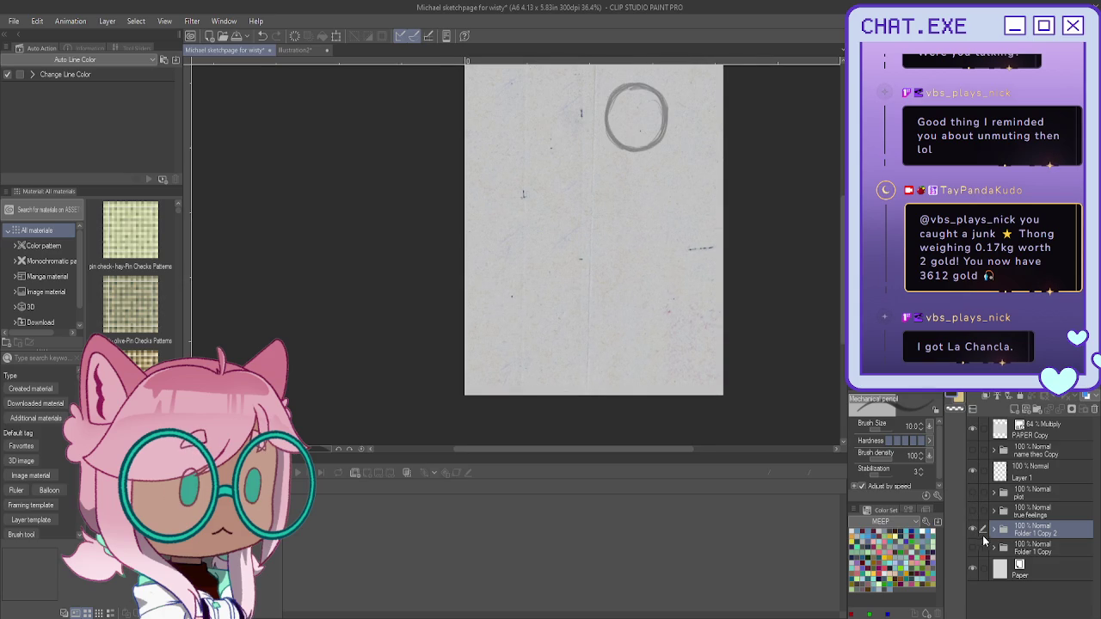
click(1035, 556)
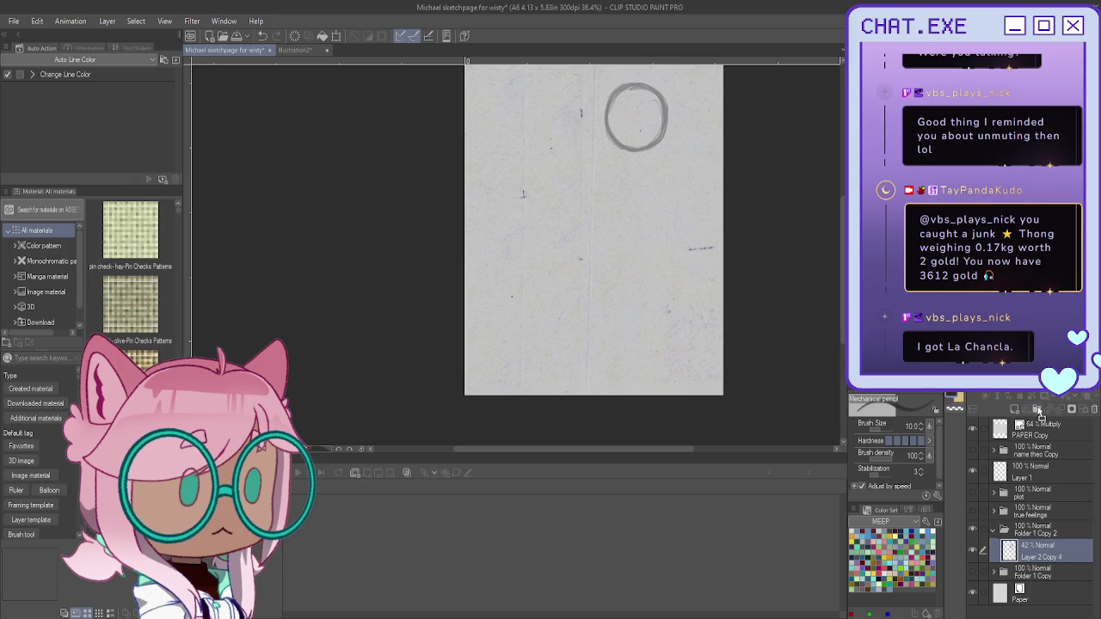
click(1039, 410)
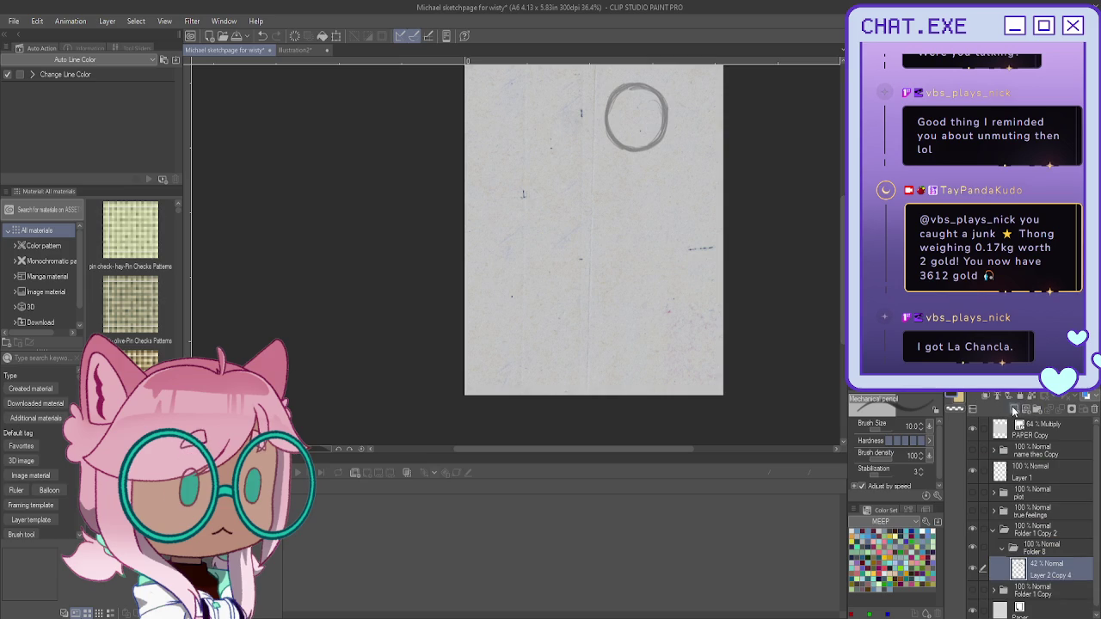
click(1014, 409)
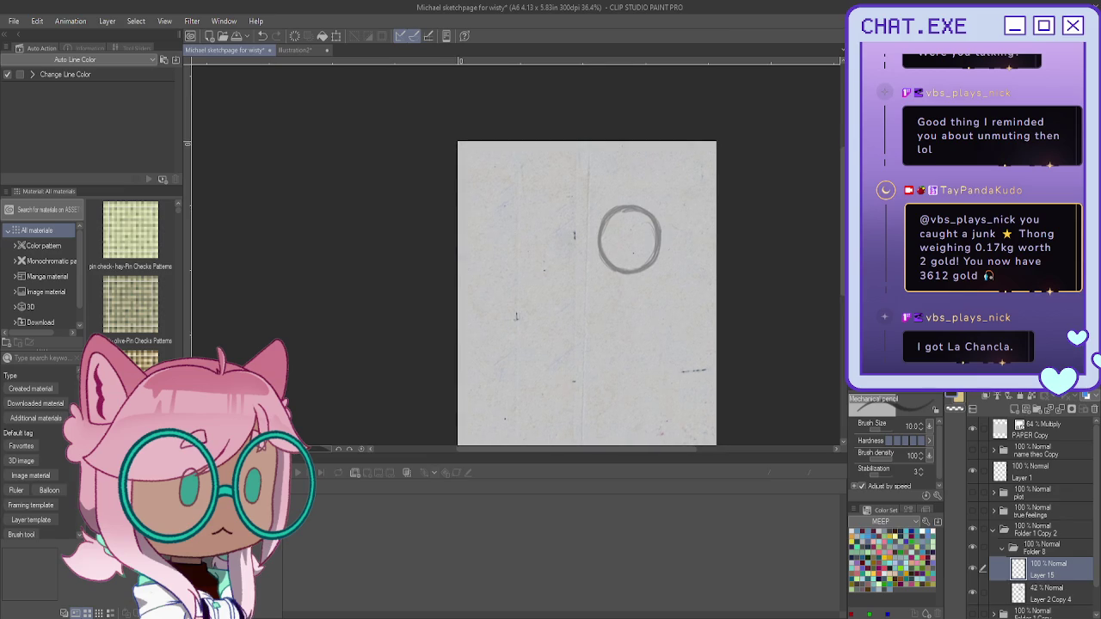
Step: Zoom in on the rough grey head circle on the Michael sketch page
scroll(665, 250, up, 3)
scroll(665, 250, up, 1)
scroll(579, 269, up, 1)
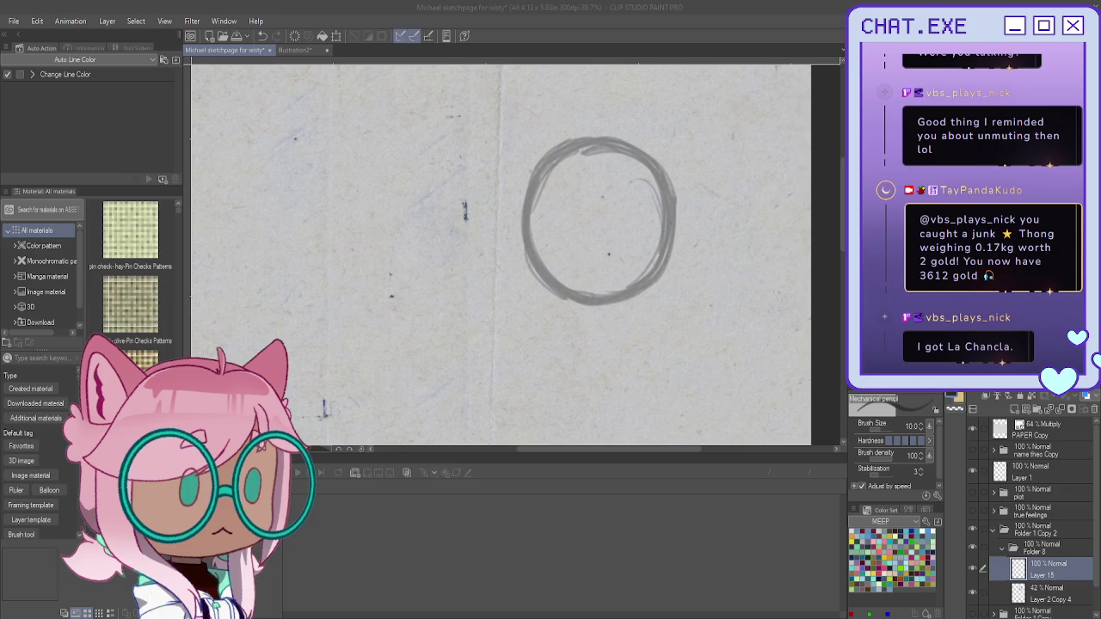
scroll(600, 221, up, 1)
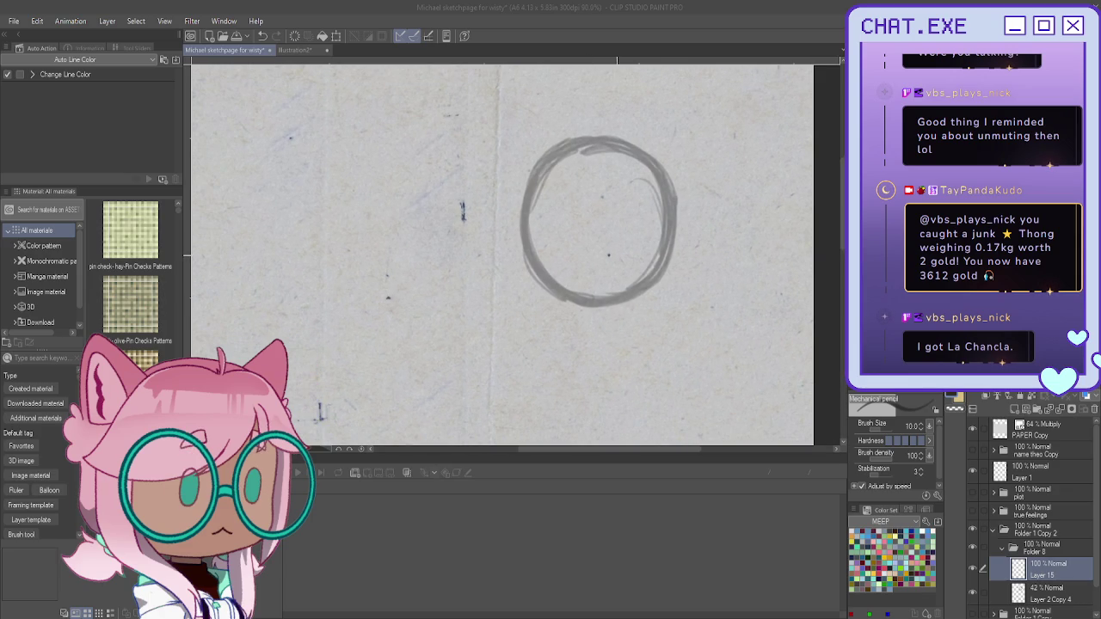
Step: Zoom in and draw vertical, diagonal and curved centre guidelines inside the head circle
drag(686, 267, 680, 258)
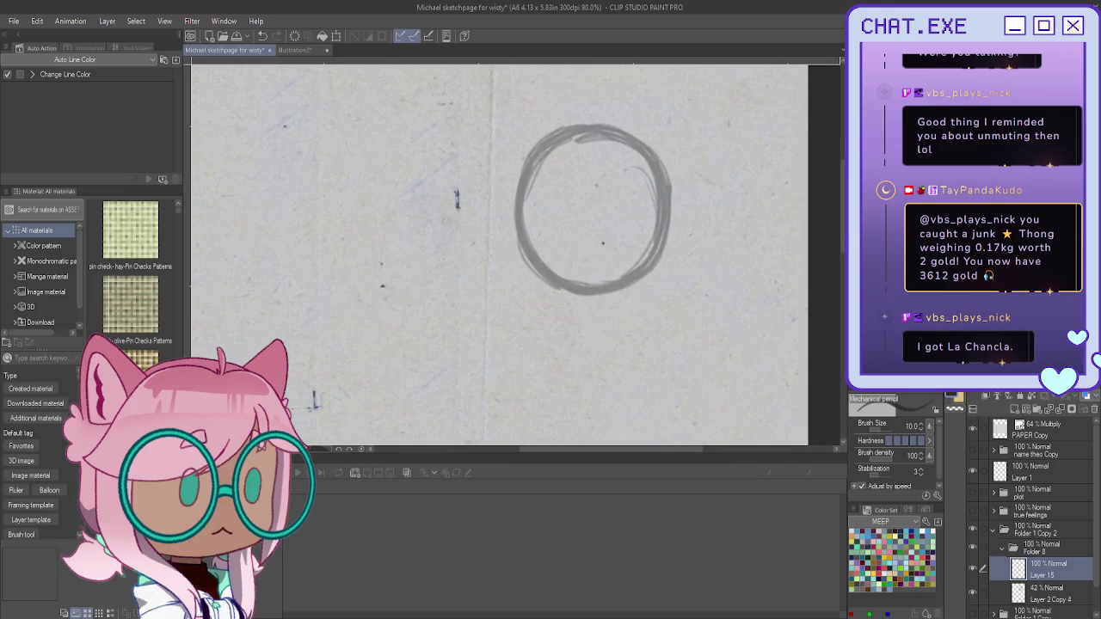
scroll(616, 266, up, 1)
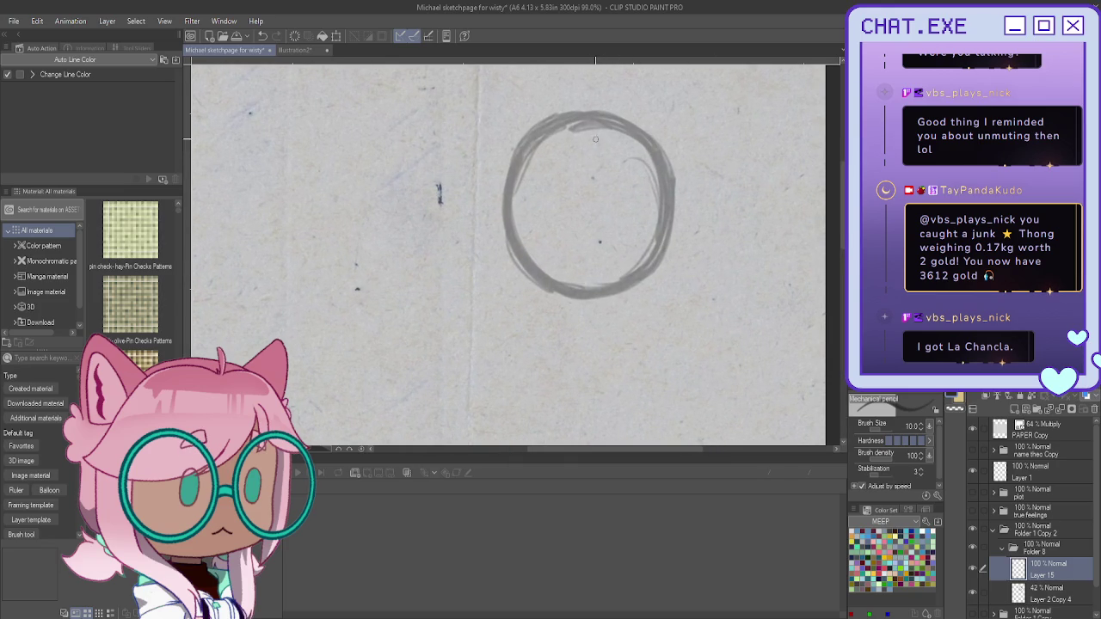
drag(602, 140, 612, 243)
drag(603, 153, 609, 249)
drag(665, 212, 596, 248)
drag(609, 137, 612, 242)
mouse_move(618, 171)
mouse_down()
mouse_move(658, 211)
mouse_move(635, 232)
mouse_move(570, 251)
mouse_up()
drag(577, 120, 625, 283)
Step: On the mirrored canvas, add a crossing guideline, outline the head's left side and sketch an oval ear
key(h)
drag(375, 199, 494, 254)
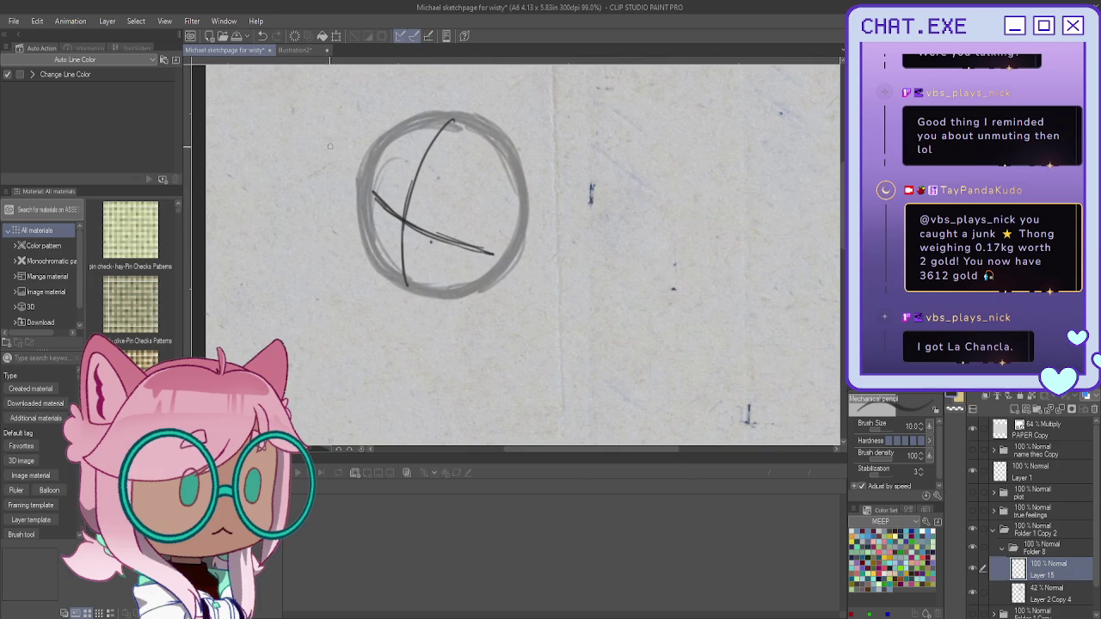
mouse_move(381, 141)
mouse_down()
mouse_move(390, 139)
mouse_move(351, 229)
mouse_move(396, 285)
mouse_up()
mouse_move(372, 181)
mouse_down()
mouse_move(349, 223)
mouse_move(361, 257)
mouse_move(423, 299)
mouse_up()
drag(515, 243, 496, 290)
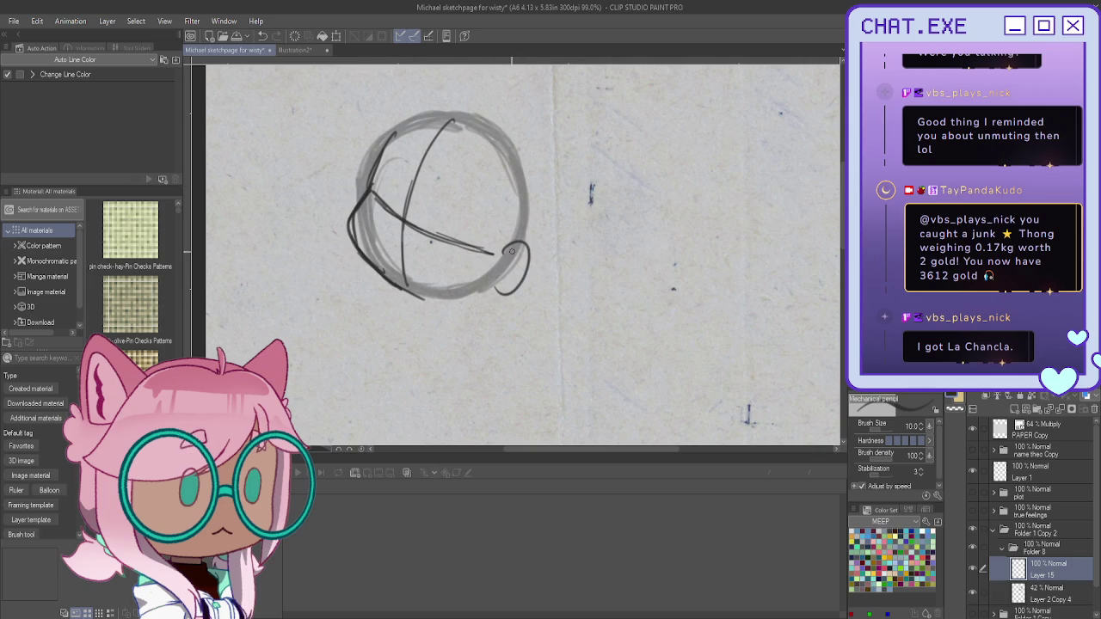
key(ctrl+z)
key(ctrl+z)
mouse_move(507, 237)
mouse_down()
mouse_move(485, 277)
mouse_move(509, 243)
mouse_up()
Step: Outline the head's right side and top, darken the upper left, and unflip the canvas
mouse_move(467, 119)
mouse_down()
mouse_move(522, 212)
mouse_move(487, 288)
mouse_move(531, 191)
mouse_move(517, 268)
mouse_up()
drag(535, 228, 509, 272)
drag(534, 207, 514, 272)
mouse_move(533, 227)
mouse_down()
mouse_move(462, 112)
mouse_move(395, 120)
mouse_up()
mouse_move(473, 117)
mouse_down()
mouse_move(423, 144)
mouse_move(422, 163)
mouse_up()
mouse_move(416, 115)
mouse_down()
mouse_move(378, 160)
mouse_move(383, 148)
mouse_move(344, 230)
mouse_move(406, 288)
mouse_up()
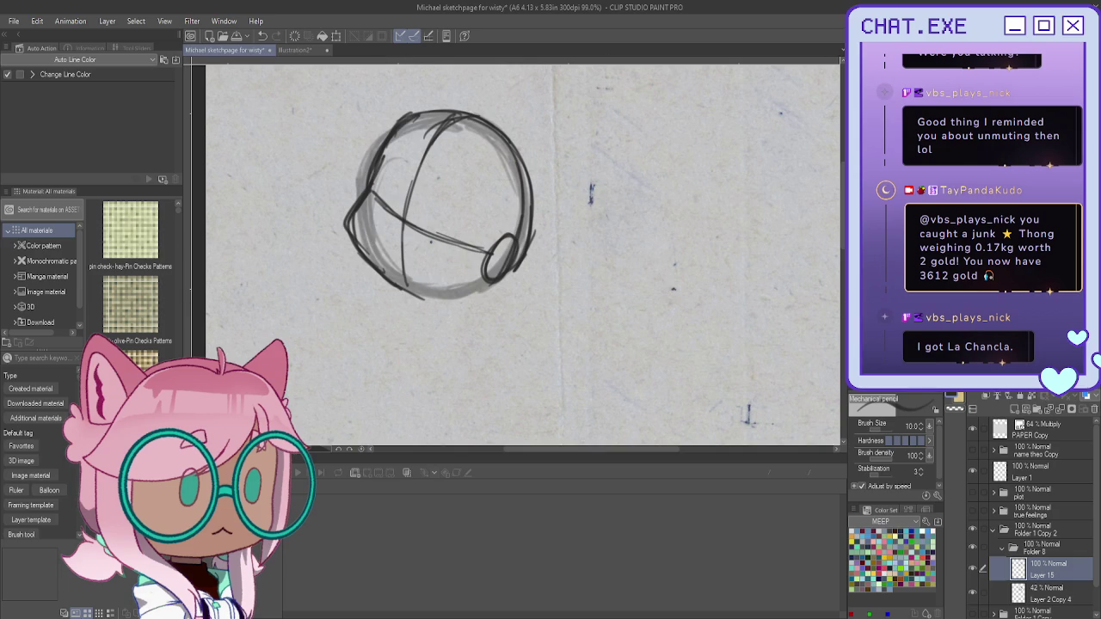
key(h)
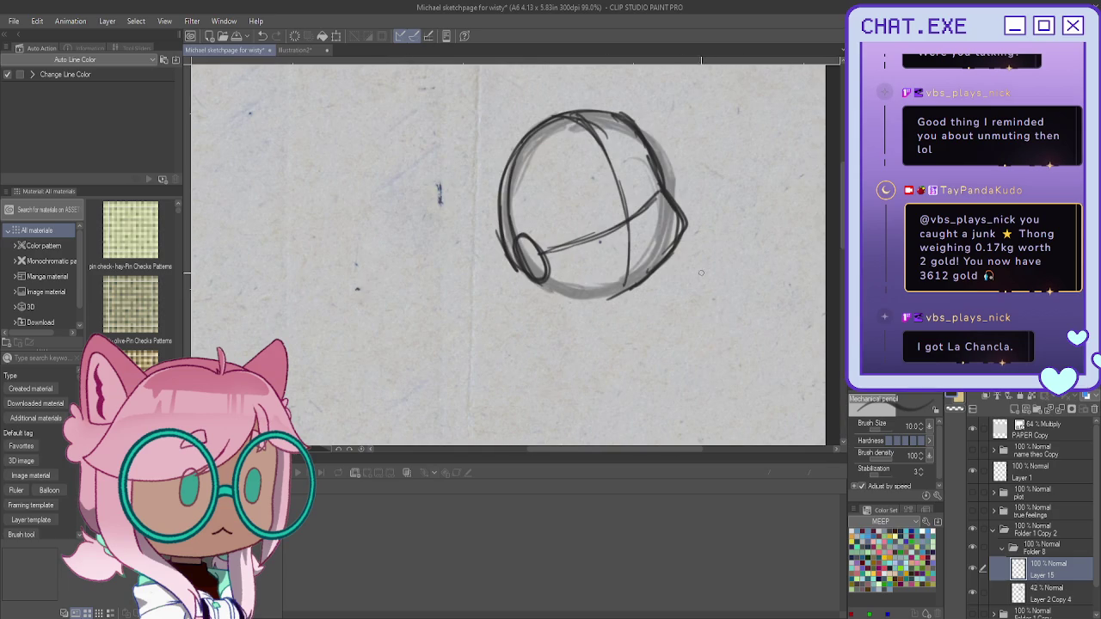
Step: Darken the head's lower-right edge and add a new raster layer above the sketch
mouse_move(685, 222)
mouse_down()
mouse_move(659, 268)
mouse_move(668, 259)
mouse_move(623, 294)
mouse_up()
mouse_move(676, 245)
mouse_down()
mouse_move(604, 301)
mouse_move(548, 285)
mouse_move(619, 300)
mouse_move(651, 284)
mouse_up()
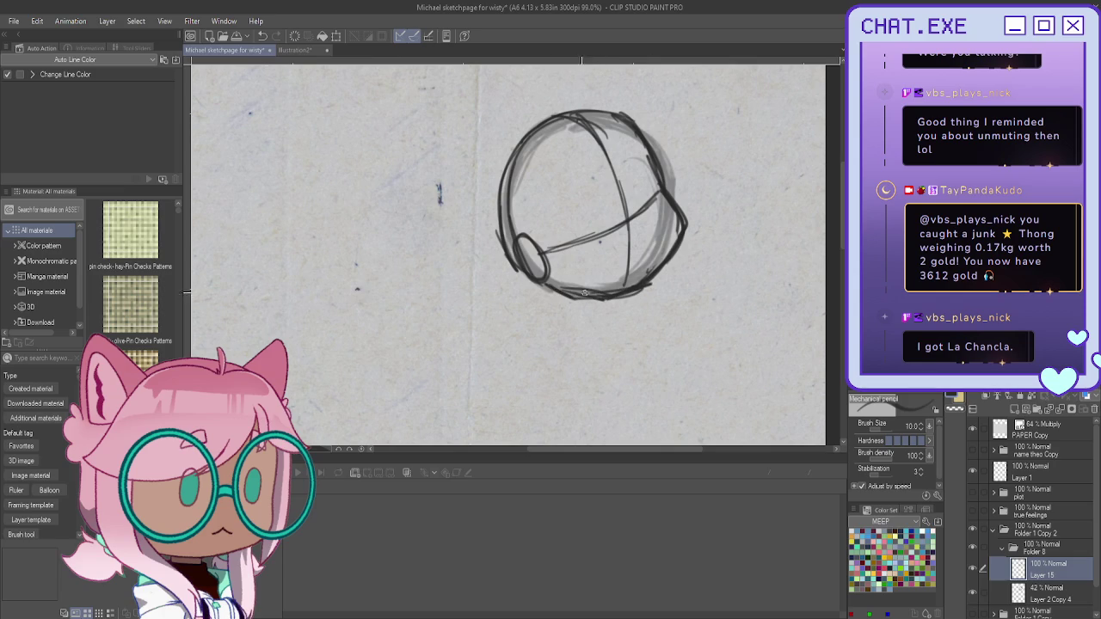
click(1013, 412)
scroll(508, 258, down, 2)
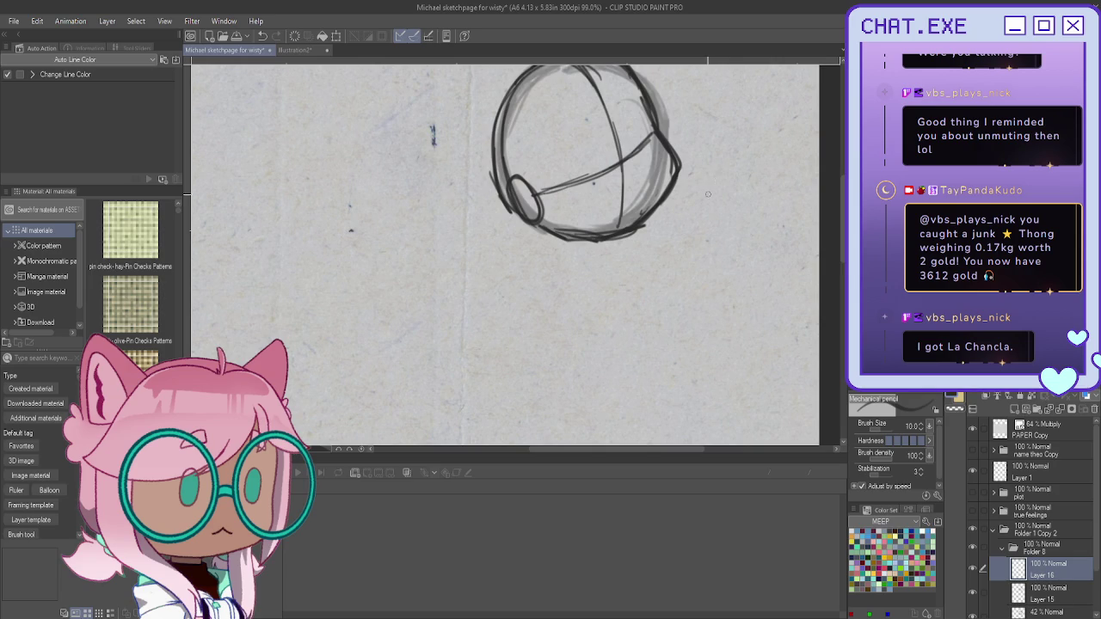
click(718, 175)
Step: Undo the stray test strokes drawn below and right of the head
mouse_move(613, 225)
mouse_down()
mouse_move(562, 243)
mouse_move(595, 265)
mouse_move(606, 258)
mouse_up()
key(ctrl+z)
key(ctrl+z)
drag(733, 175, 697, 244)
key(ctrl+z)
key(alt+Tab)
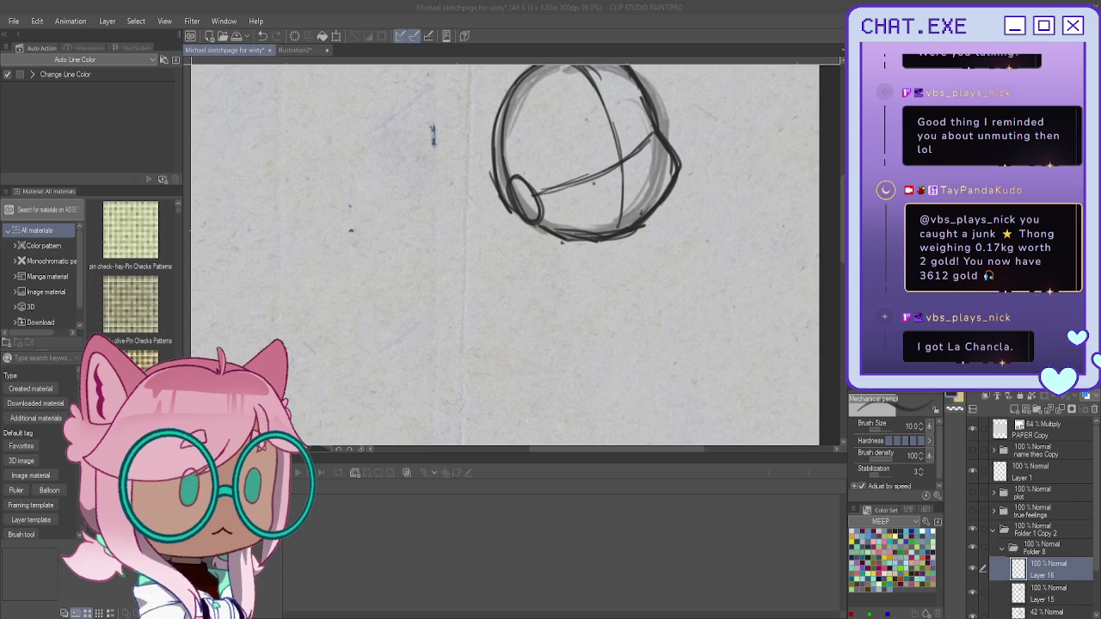
Step: Sketch a boxy torso with sides and bottom edge below the head on Layer 16
drag(592, 257, 619, 328)
mouse_move(588, 275)
mouse_down()
mouse_move(650, 246)
mouse_move(685, 328)
mouse_move(647, 347)
mouse_up()
mouse_move(617, 254)
mouse_down()
mouse_move(585, 275)
mouse_move(583, 299)
mouse_move(624, 351)
mouse_up()
mouse_move(669, 263)
mouse_down()
mouse_move(685, 344)
mouse_move(636, 356)
mouse_up()
mouse_move(612, 315)
mouse_down()
mouse_move(626, 345)
mouse_move(679, 350)
mouse_move(636, 353)
mouse_up()
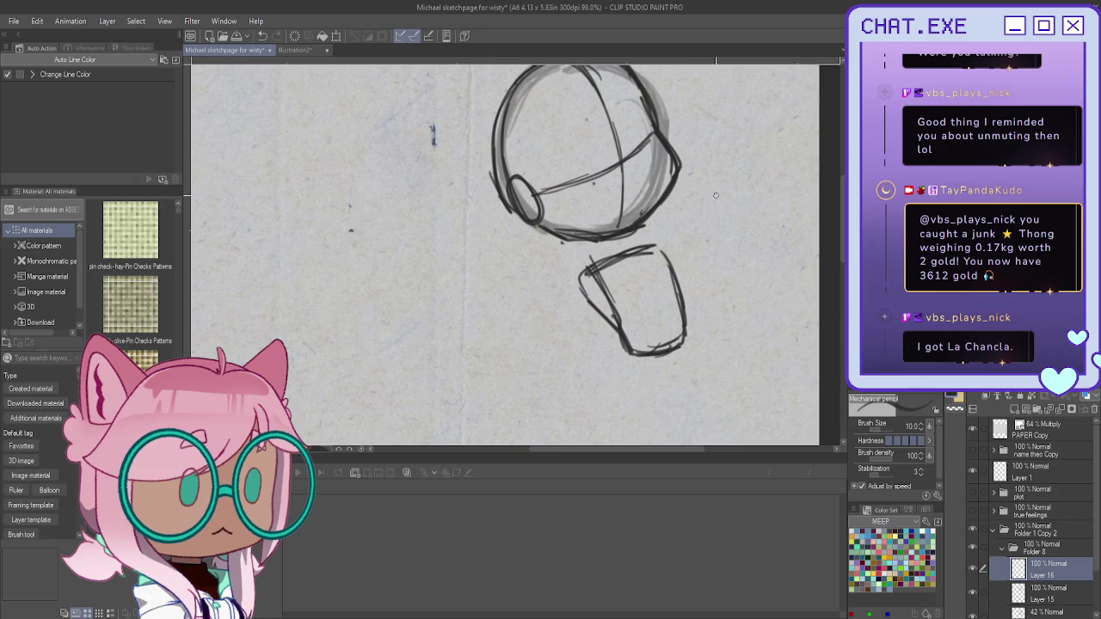
Step: Add Layer 17 with Ctrl+Shift+N and sketch a small fist beside the head
key(ctrl+shift+n)
mouse_move(687, 216)
mouse_down()
mouse_move(702, 244)
mouse_move(684, 256)
mouse_up()
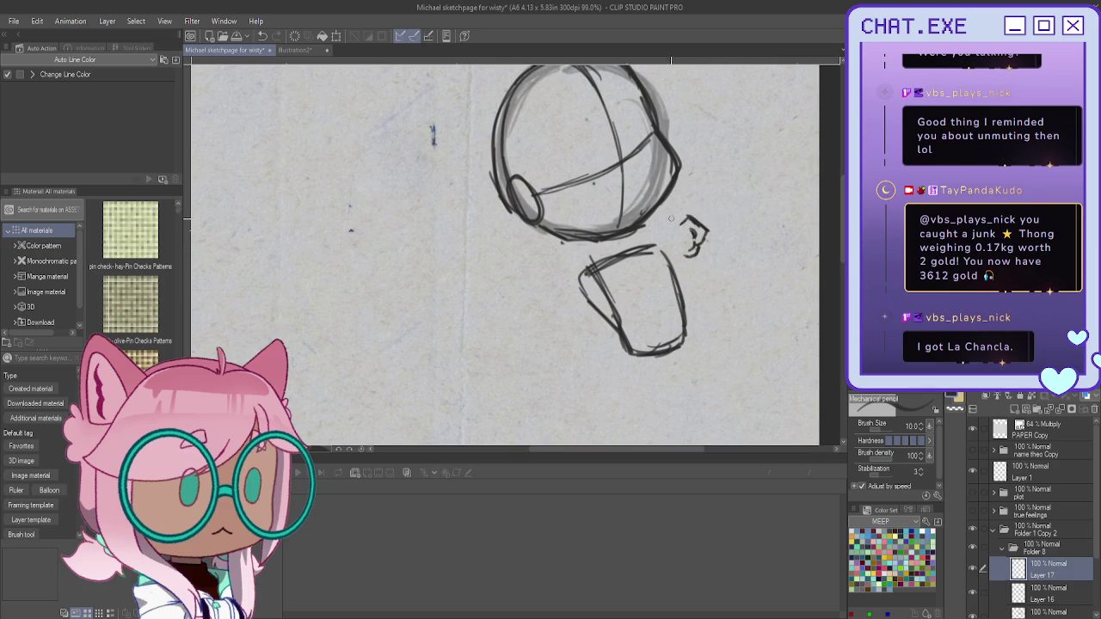
mouse_move(686, 217)
mouse_down()
mouse_move(662, 242)
mouse_move(655, 234)
mouse_move(658, 248)
mouse_move(648, 238)
mouse_move(615, 251)
mouse_move(616, 272)
mouse_move(637, 244)
mouse_up()
Step: Draw the shoulder line to the fist and a long diagonal stick stroke from the hand
mouse_move(597, 248)
mouse_down()
mouse_move(578, 253)
mouse_move(609, 246)
mouse_move(592, 285)
mouse_up()
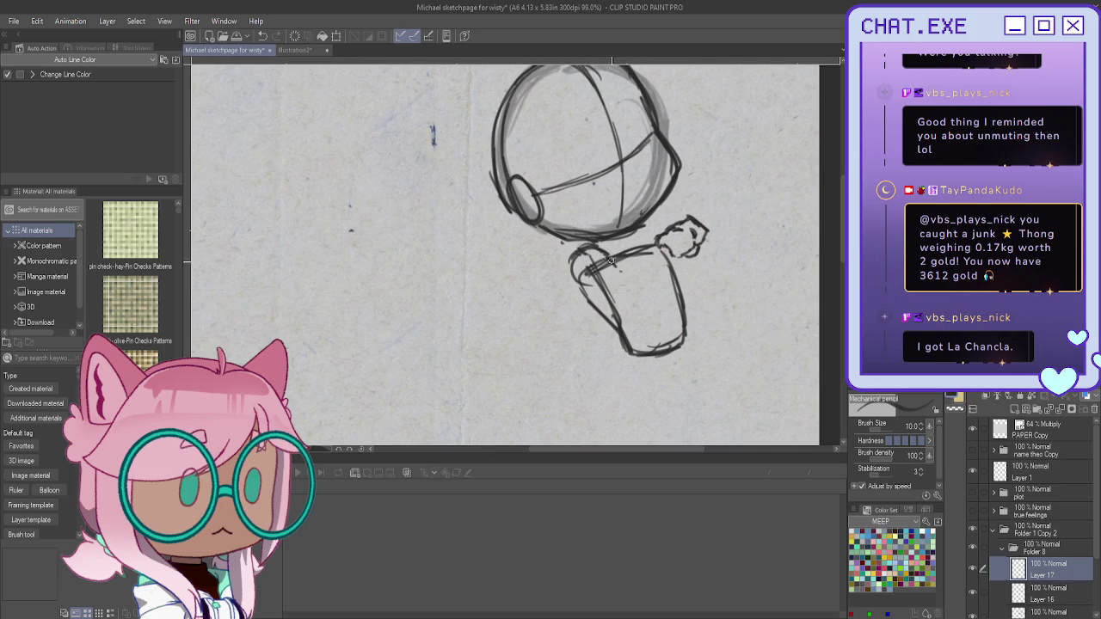
mouse_move(650, 246)
mouse_down()
mouse_move(600, 261)
mouse_move(628, 263)
mouse_move(606, 289)
mouse_move(661, 273)
mouse_move(644, 289)
mouse_move(610, 289)
mouse_up()
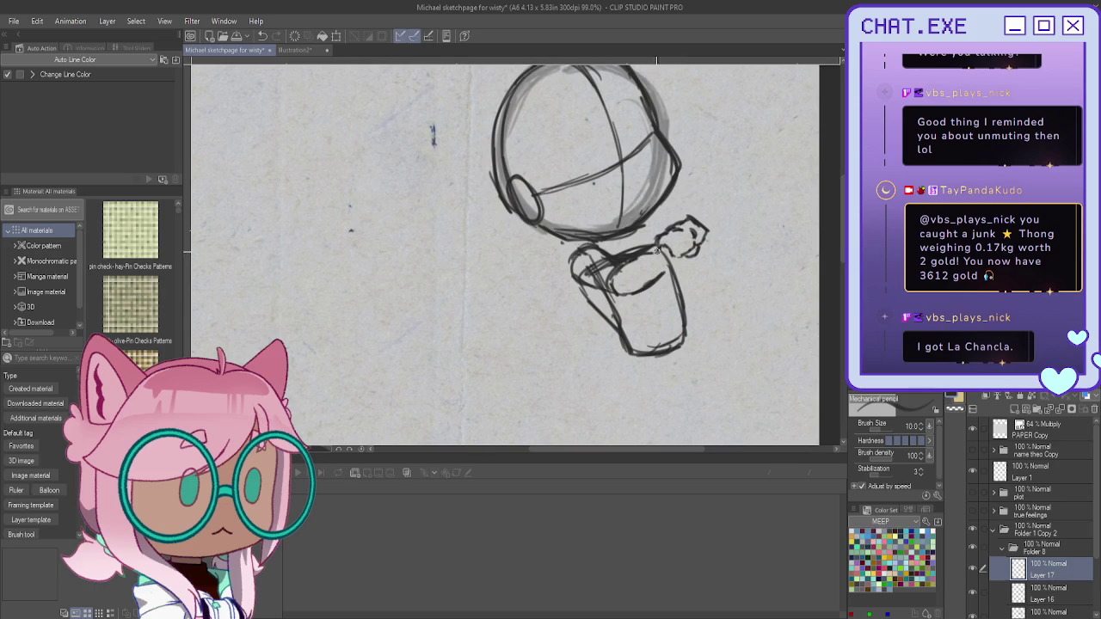
mouse_move(689, 196)
mouse_down()
mouse_move(712, 229)
mouse_move(667, 203)
mouse_up()
key(ctrl+z)
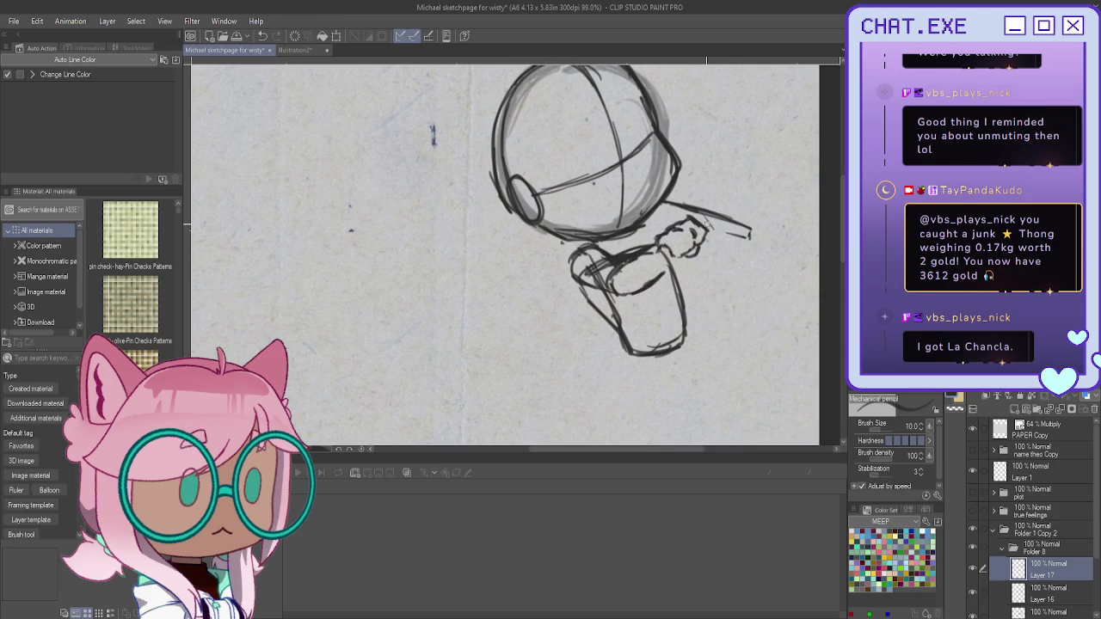
mouse_move(720, 201)
mouse_down()
mouse_move(706, 214)
mouse_move(751, 161)
mouse_up()
Step: Lasso the hand and stick, then move, enlarge and tilt a copy with Free Transform
key(m)
mouse_move(703, 125)
mouse_down()
mouse_move(641, 268)
mouse_move(622, 191)
mouse_up()
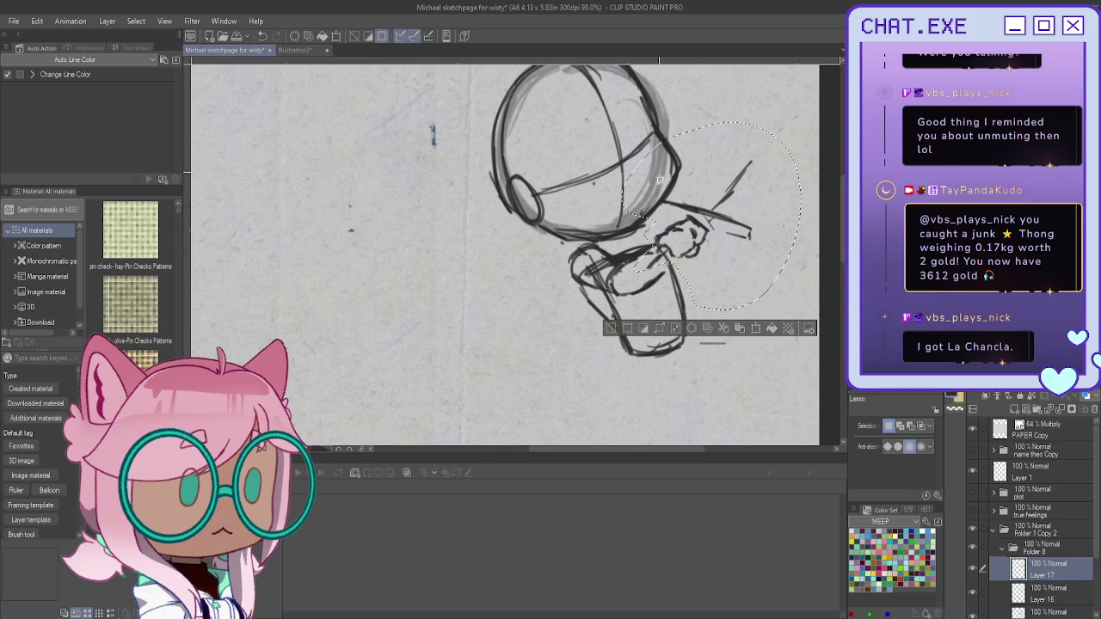
click(756, 329)
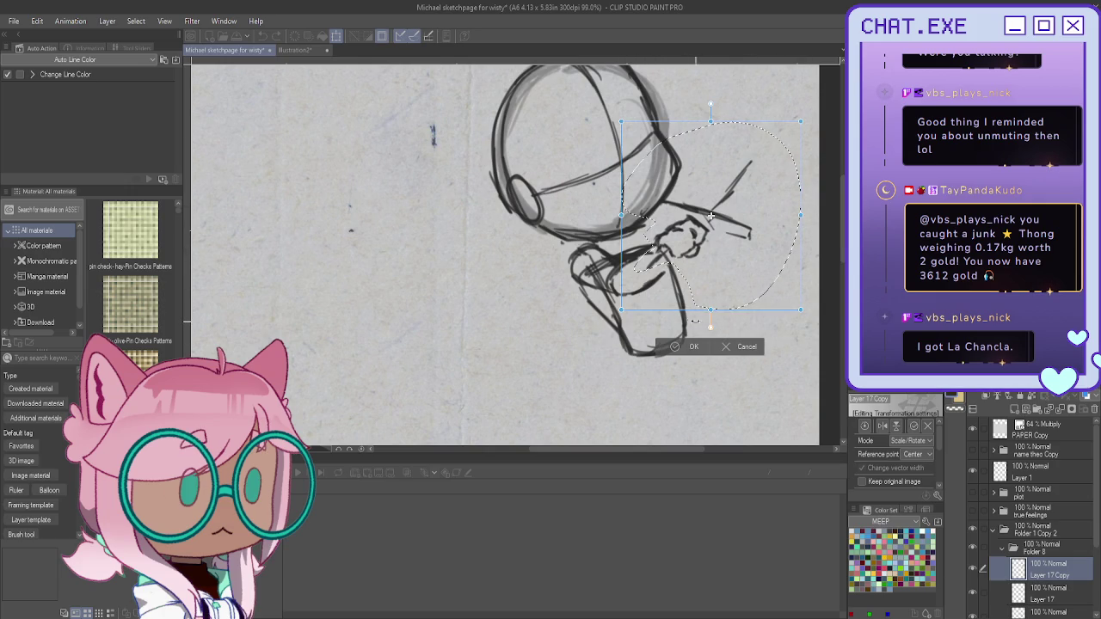
drag(710, 215, 693, 229)
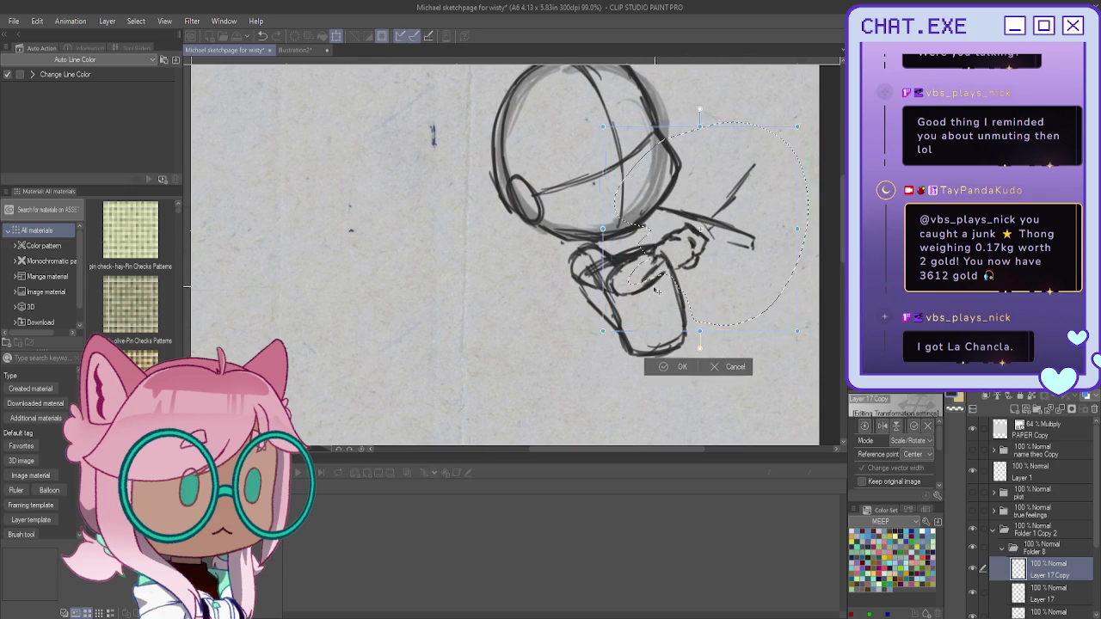
drag(650, 290, 654, 286)
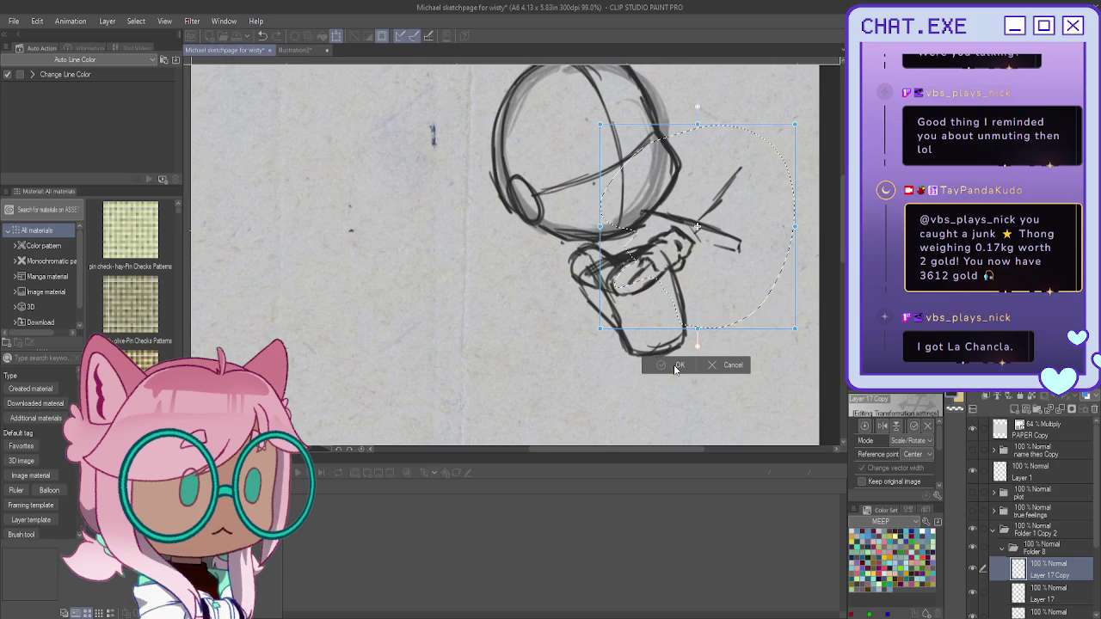
mouse_move(571, 267)
mouse_down()
mouse_move(561, 247)
mouse_move(570, 276)
mouse_up()
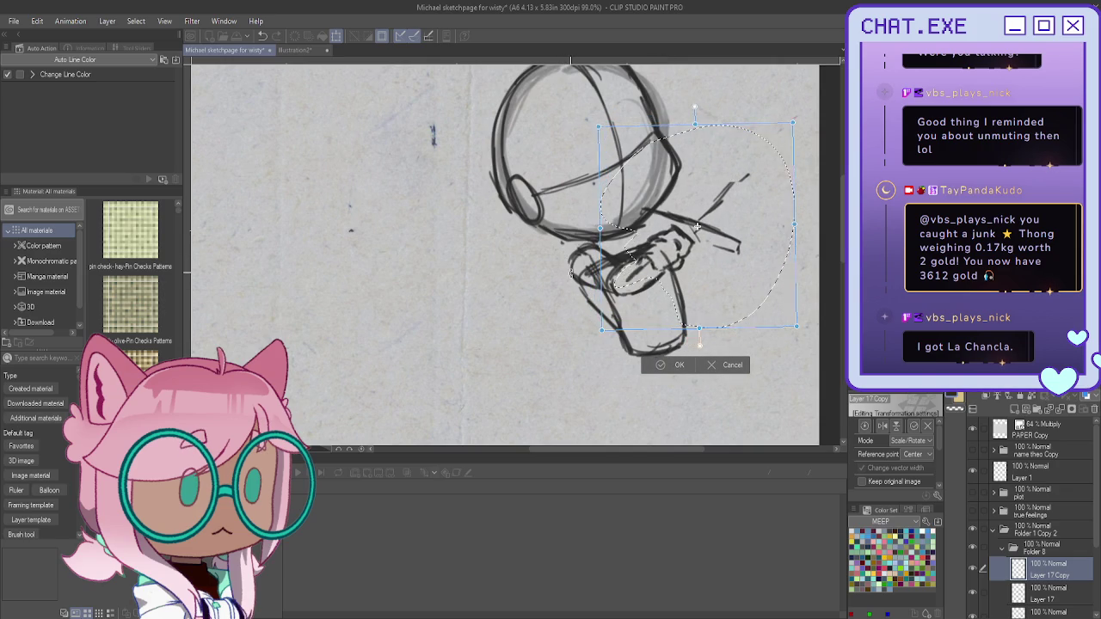
mouse_move(696, 227)
mouse_down()
mouse_move(705, 223)
mouse_move(659, 301)
mouse_up()
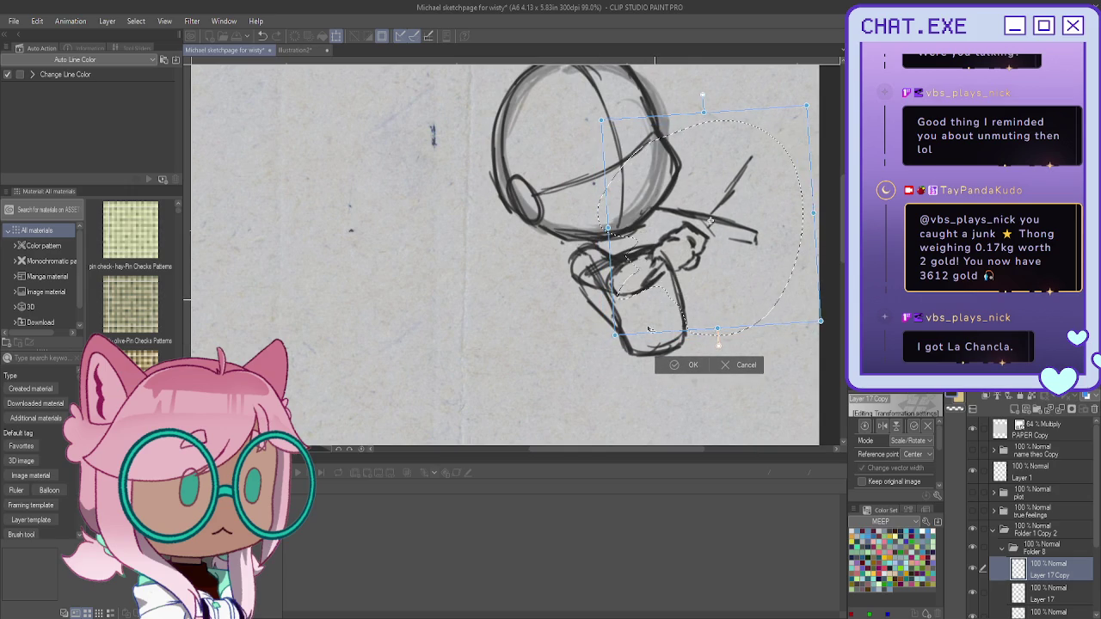
click(674, 368)
click(638, 348)
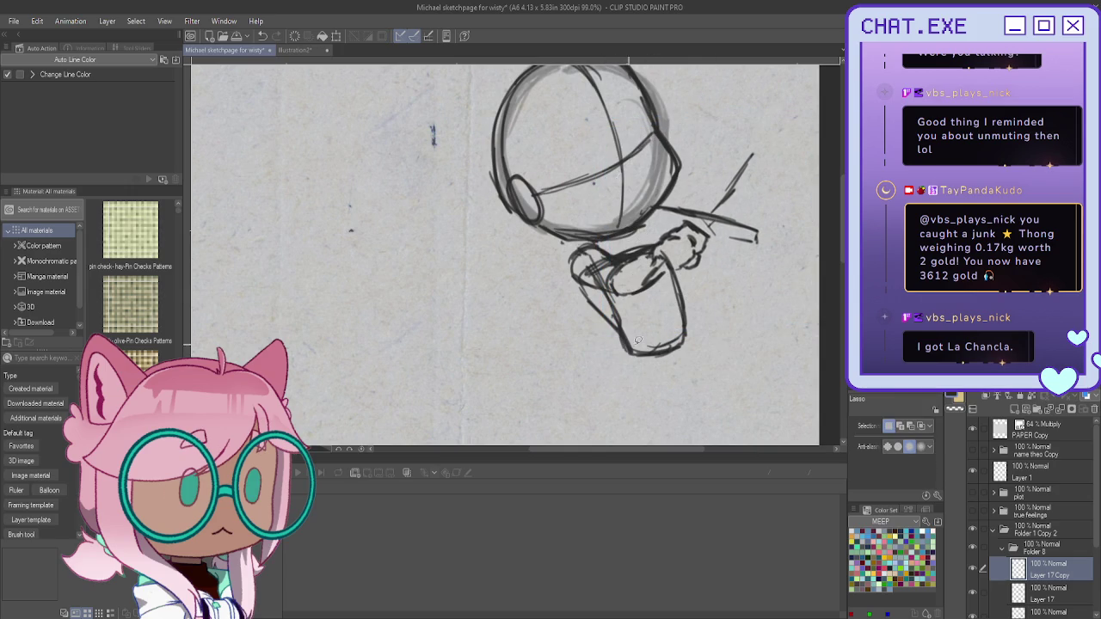
scroll(1003, 566, down, 1)
scroll(1002, 565, down, 1)
Step: Lower Layers 15–17 to 68% opacity and select Layer 17 Copy
click(1002, 566)
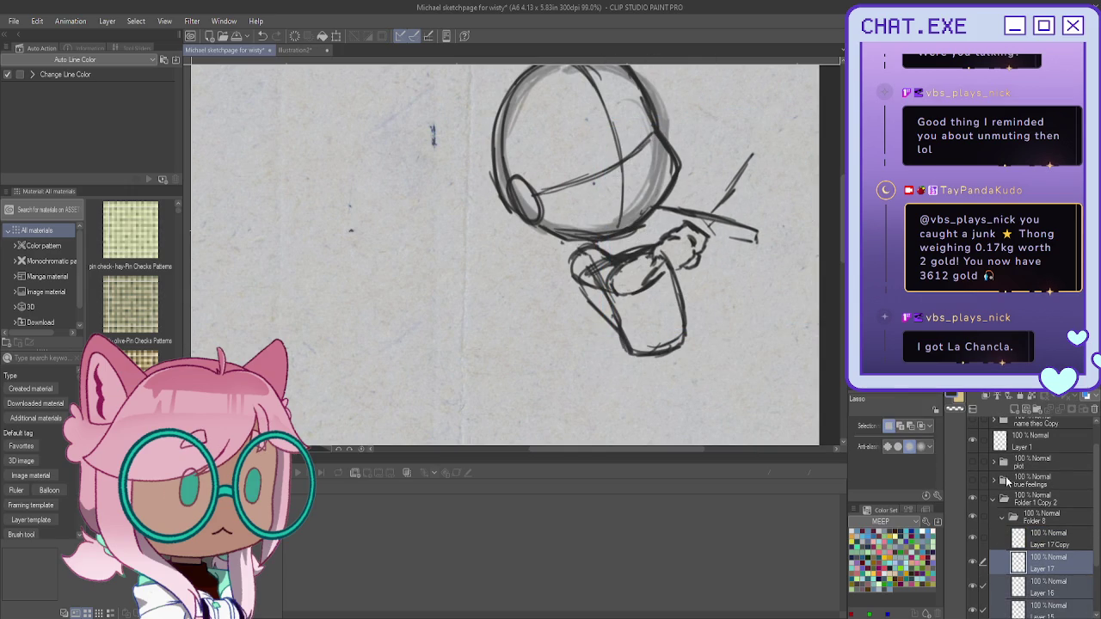
drag(1085, 394, 1067, 394)
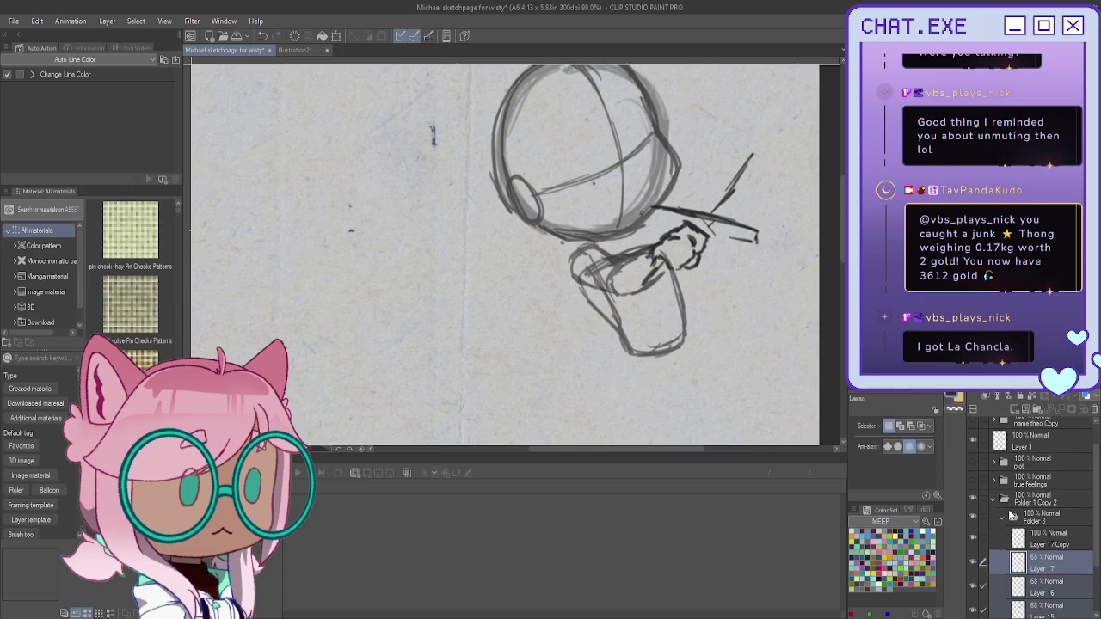
click(1042, 545)
scroll(636, 266, up, 1)
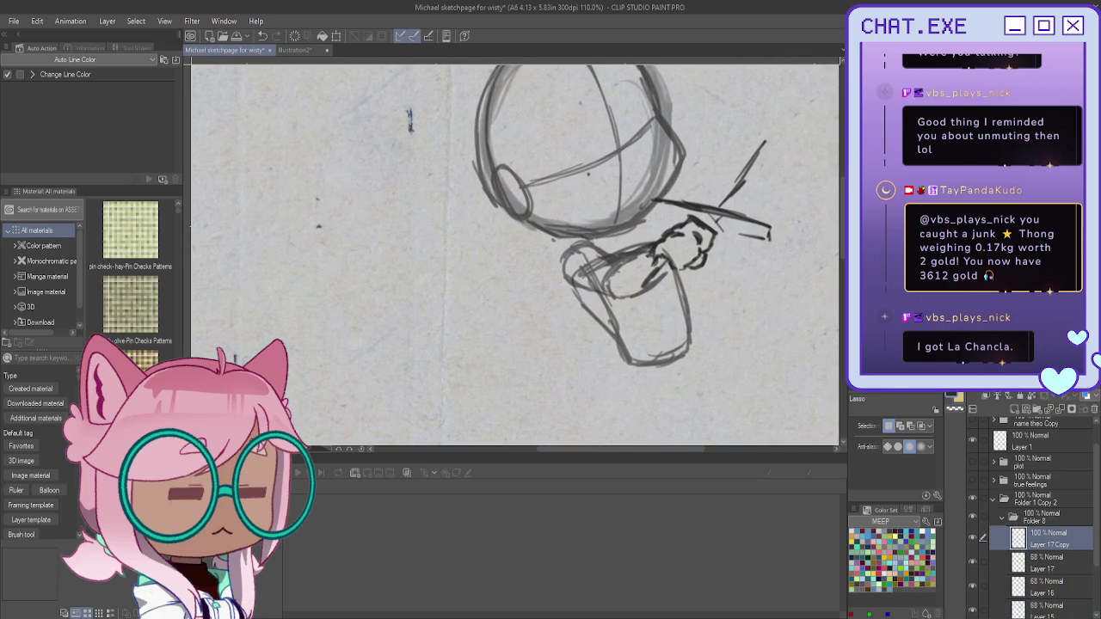
Step: Draw a dark diagonal stick gripped in the fist with the Mechanical pencil
key(p)
mouse_move(656, 257)
mouse_down()
mouse_move(626, 296)
mouse_move(638, 305)
mouse_move(621, 297)
mouse_move(623, 313)
mouse_move(637, 310)
mouse_up()
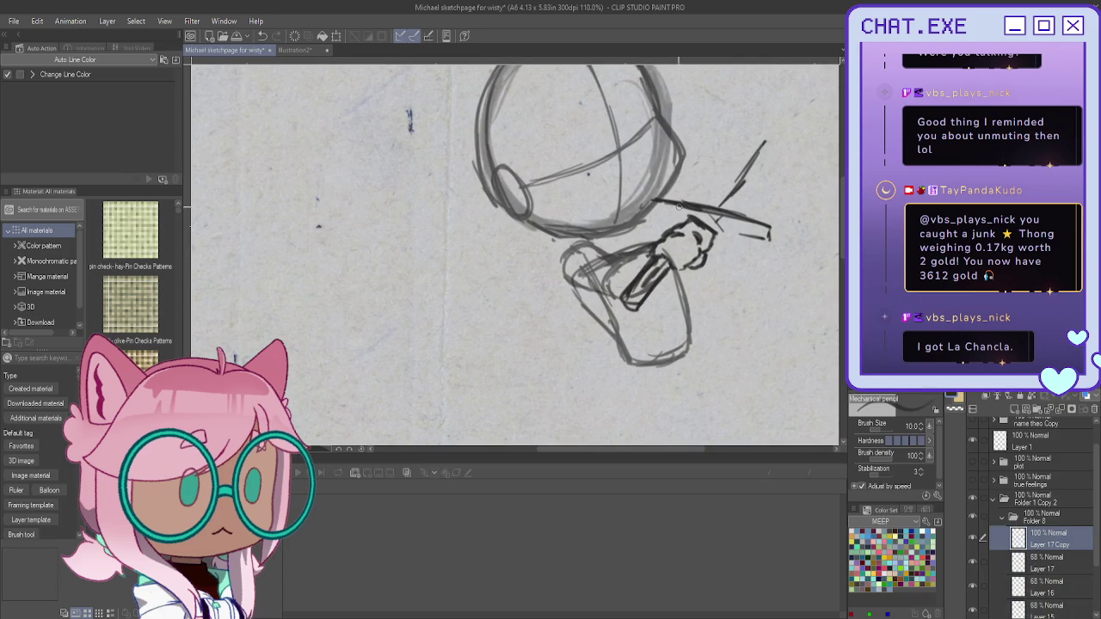
mouse_move(737, 231)
mouse_down()
mouse_move(676, 209)
mouse_move(688, 219)
mouse_up()
drag(754, 145, 720, 188)
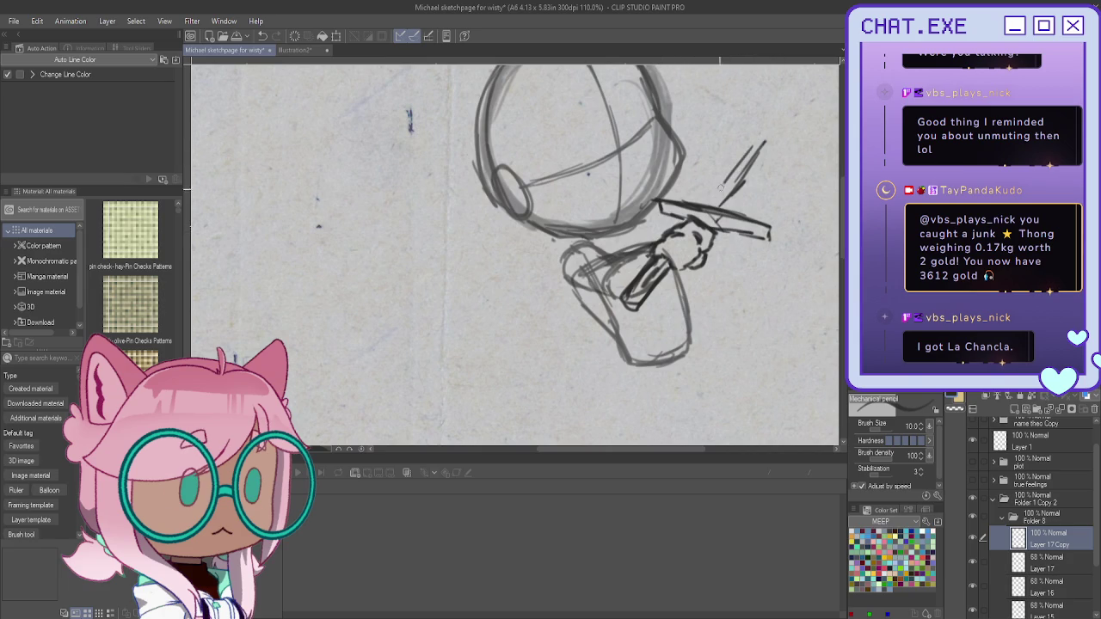
key(ctrl+z)
key(ctrl+z)
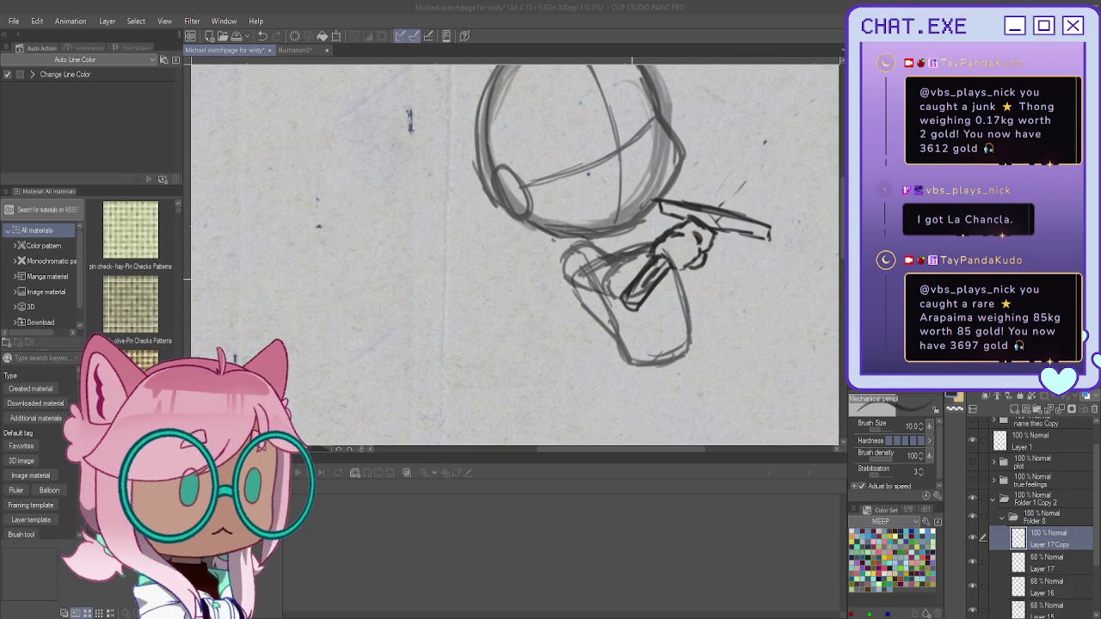
Step: On Layer 17, draw curved speed lines at the head's upper right and toggle Layer 16's visibility
click(1036, 563)
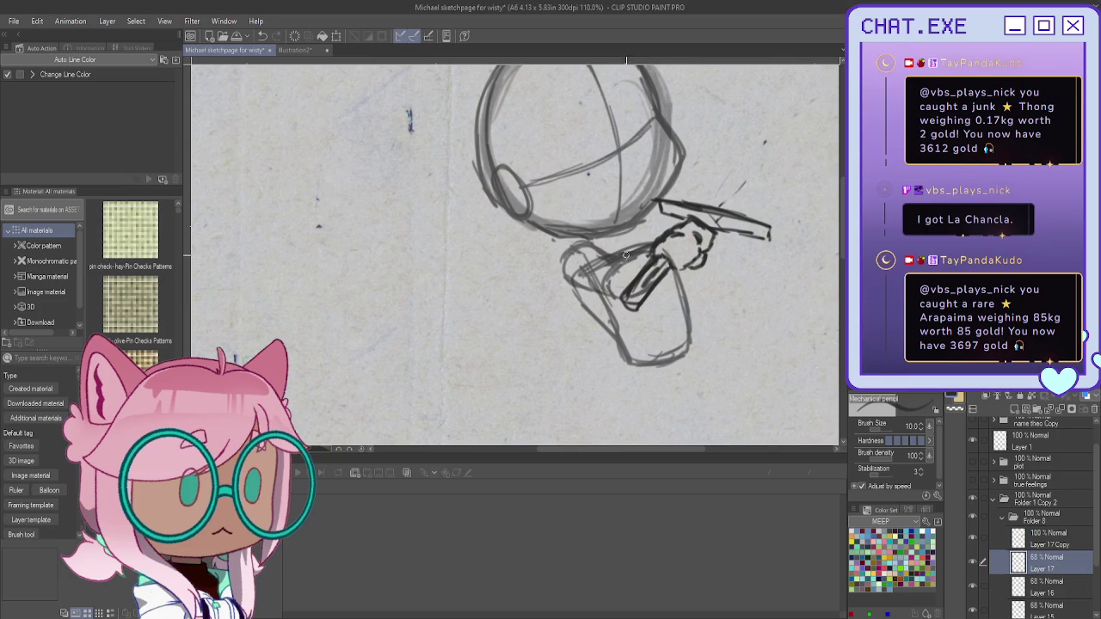
mouse_move(654, 245)
mouse_down()
mouse_move(611, 267)
mouse_move(655, 287)
mouse_move(630, 296)
mouse_move(613, 268)
mouse_move(608, 288)
mouse_up()
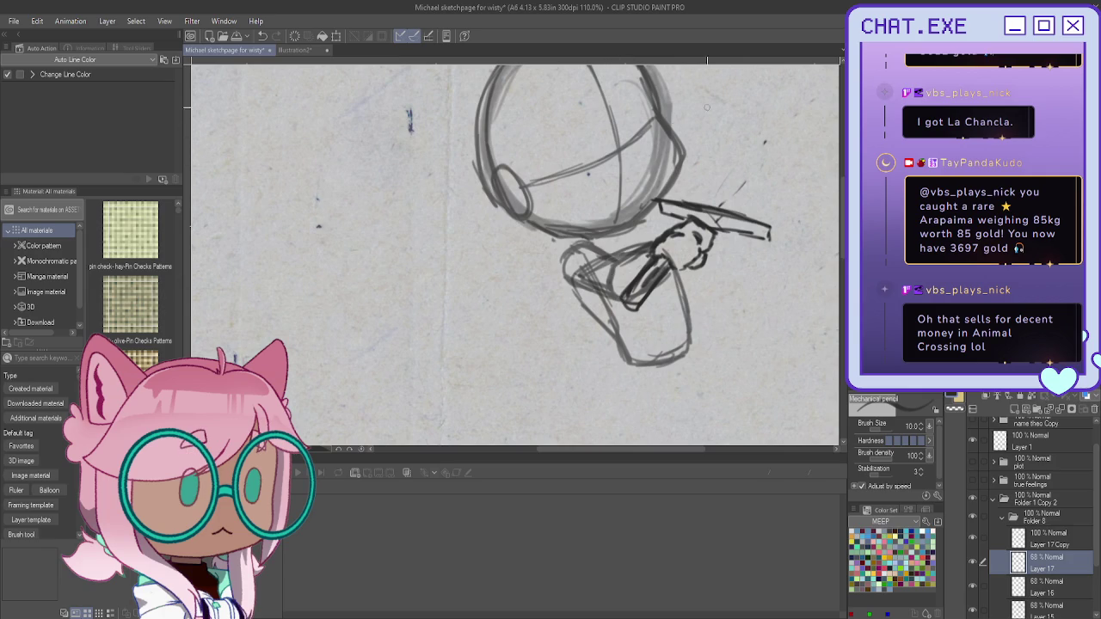
mouse_move(781, 131)
mouse_down()
mouse_move(685, 90)
mouse_move(710, 112)
mouse_move(700, 146)
mouse_up()
drag(806, 115, 750, 93)
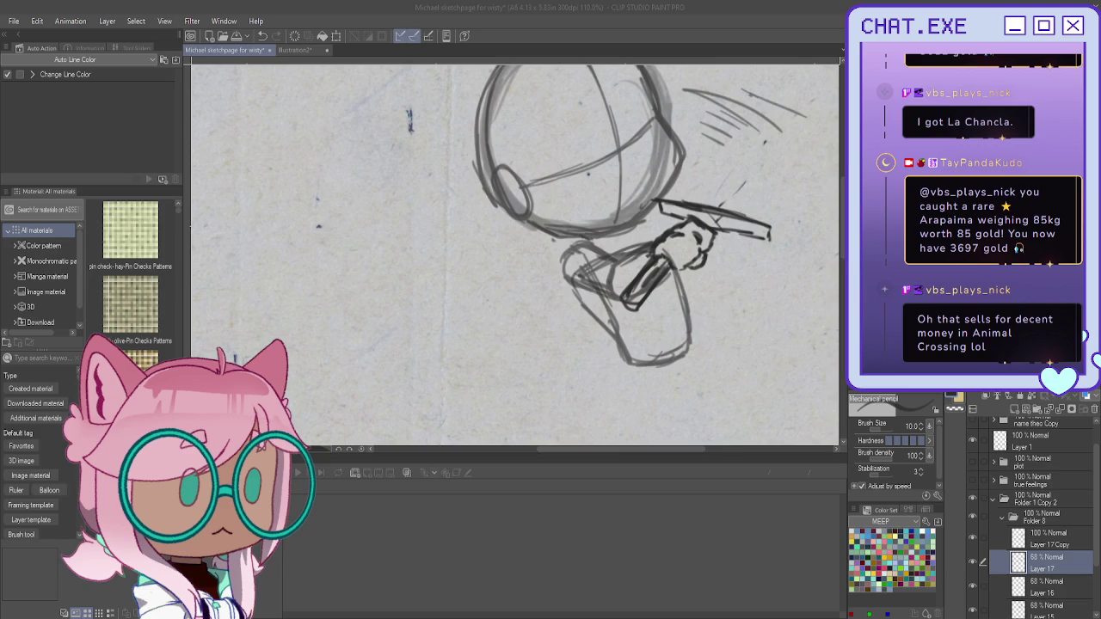
click(976, 588)
click(1038, 583)
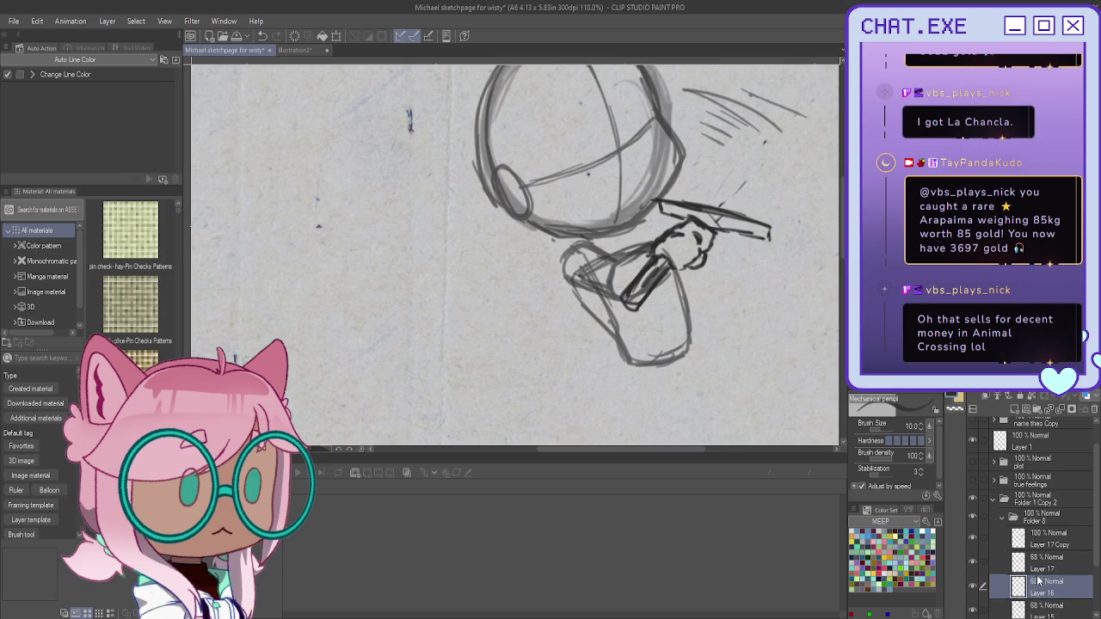
Step: Shift the Layer 16 torso up slightly and rotate it a little clockwise
key(k)
drag(617, 341, 612, 331)
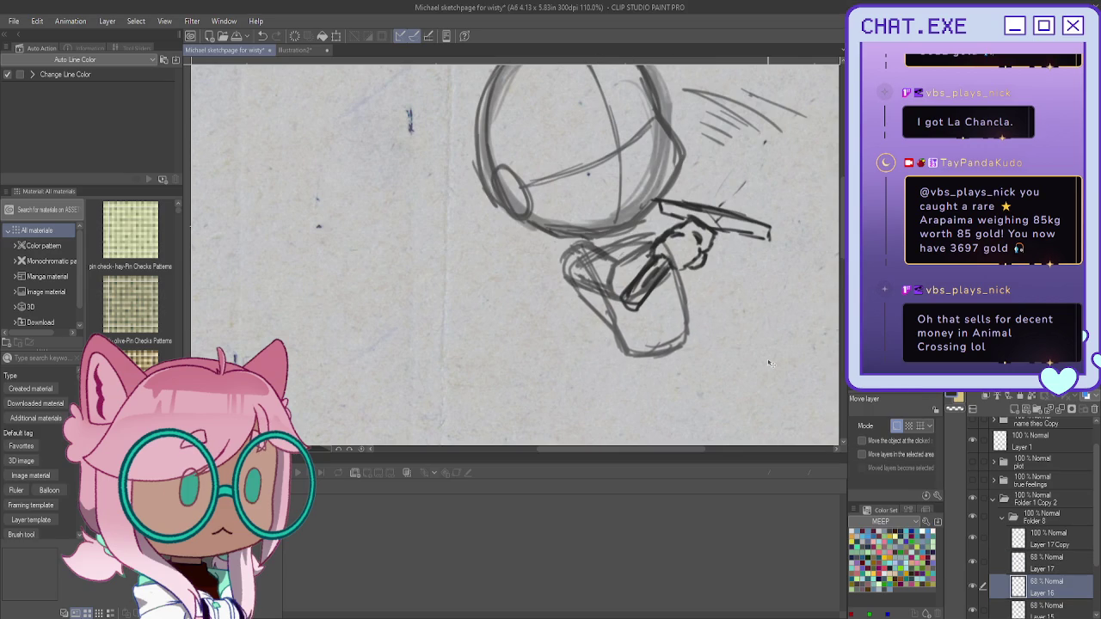
key(ctrl+t)
mouse_move(767, 360)
mouse_down()
mouse_move(632, 361)
mouse_move(650, 361)
mouse_up()
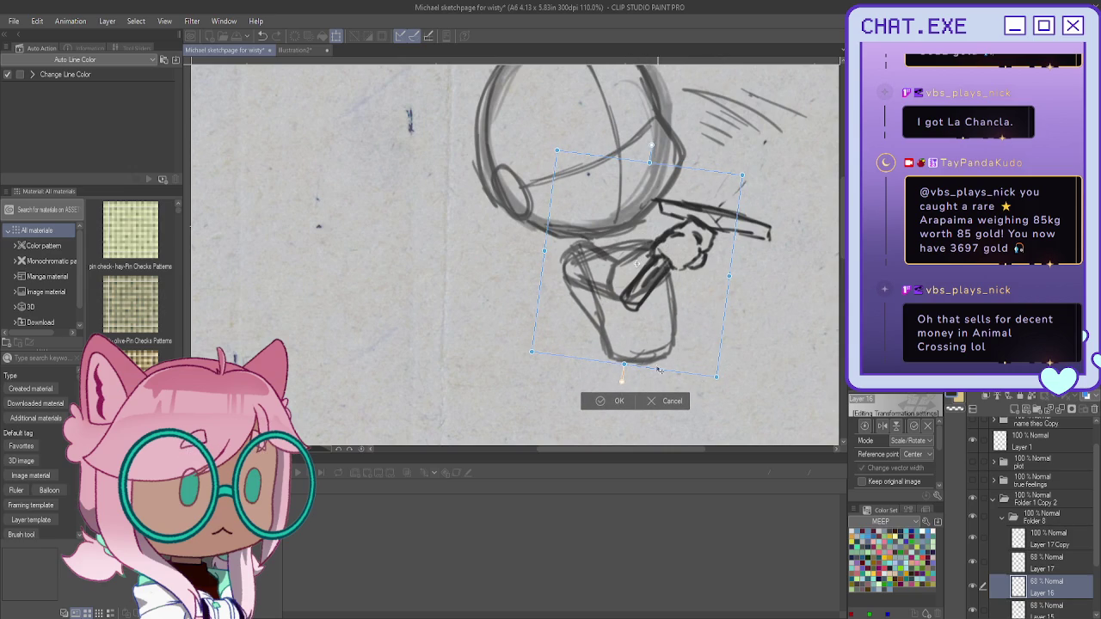
key(Return)
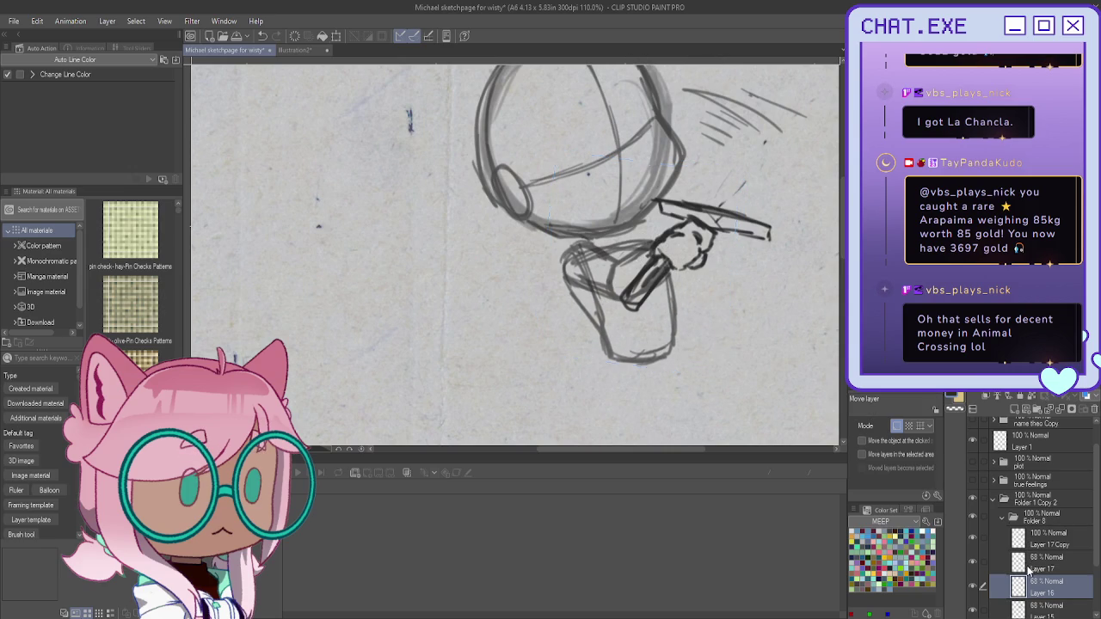
Step: Hide Layer 17's older body lines and add a new Layer 18
click(1034, 564)
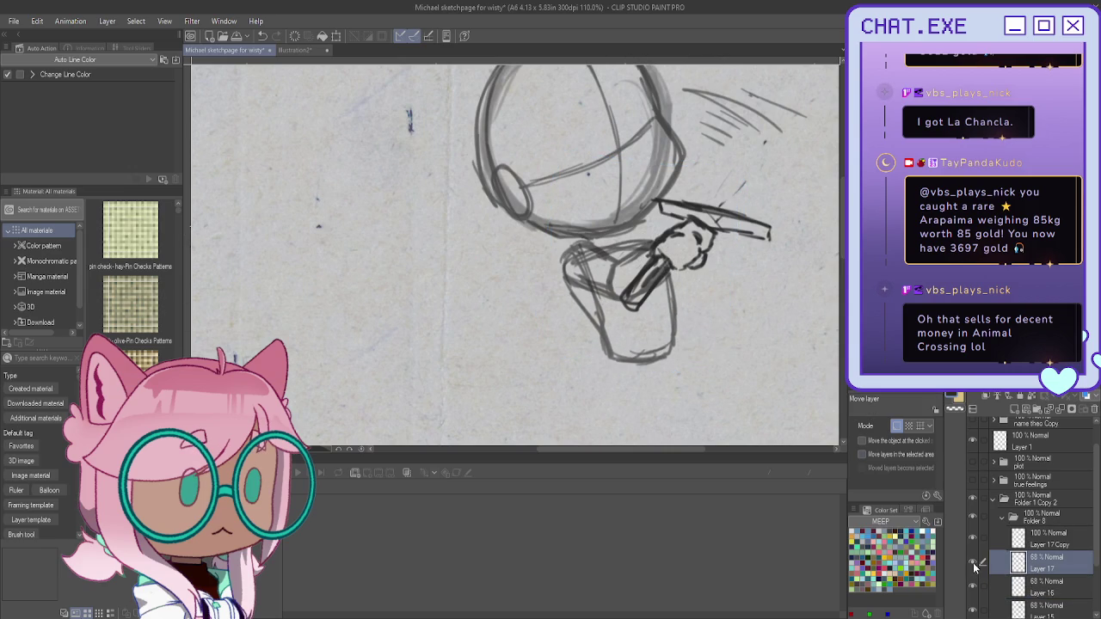
click(973, 564)
click(1016, 409)
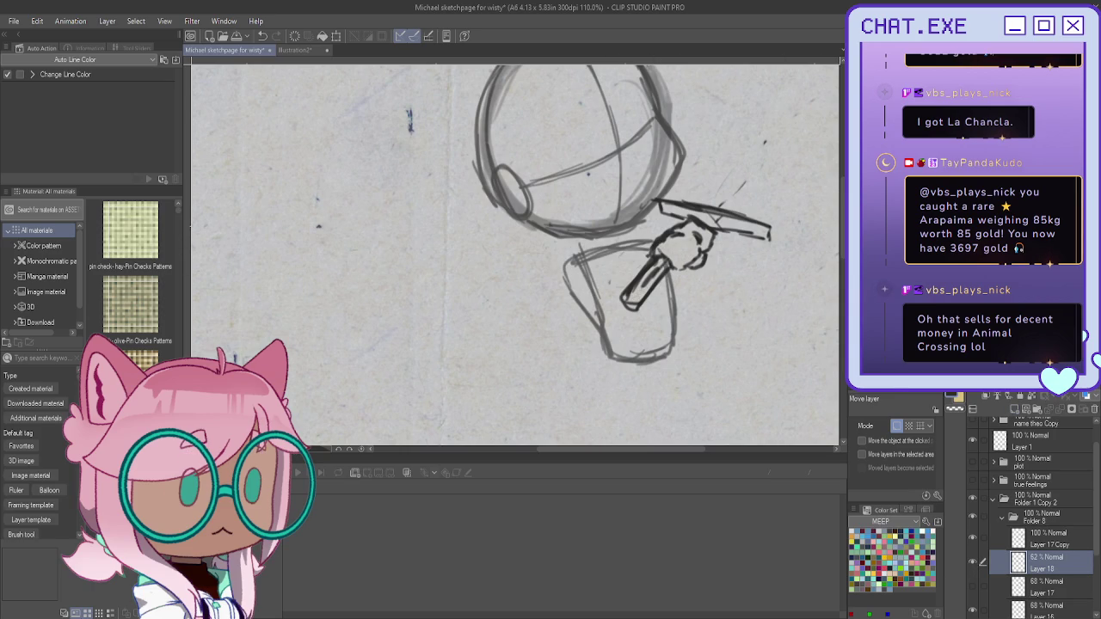
Step: Retrace the torso's shoulder, side and bottom edge with fresh pencil strokes on Layer 18
key(p)
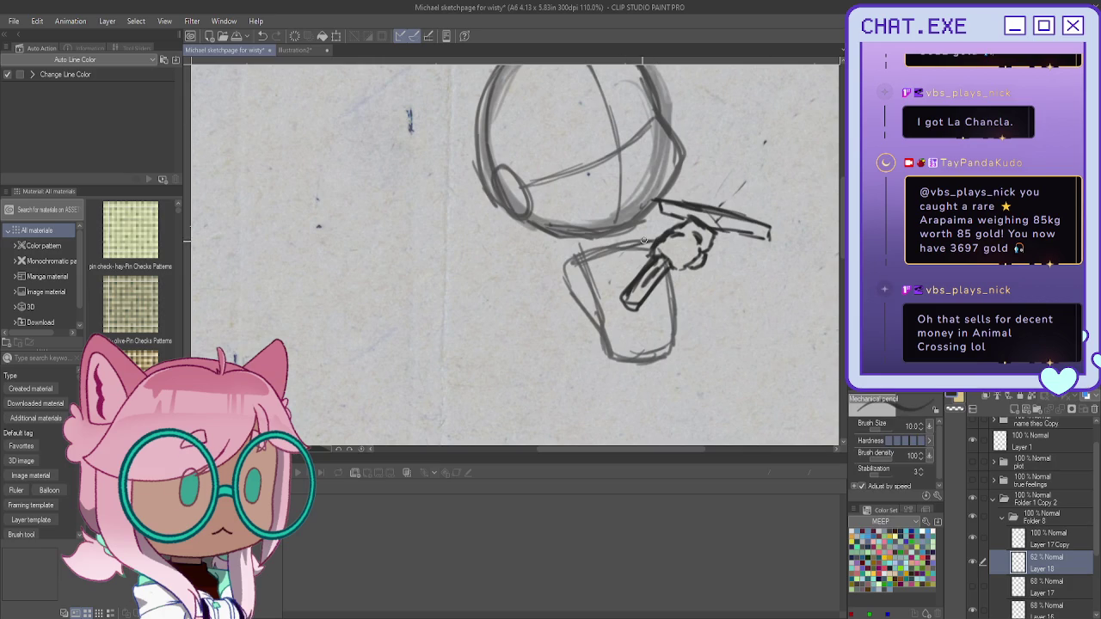
mouse_move(609, 260)
mouse_down()
mouse_move(566, 250)
mouse_move(568, 289)
mouse_up()
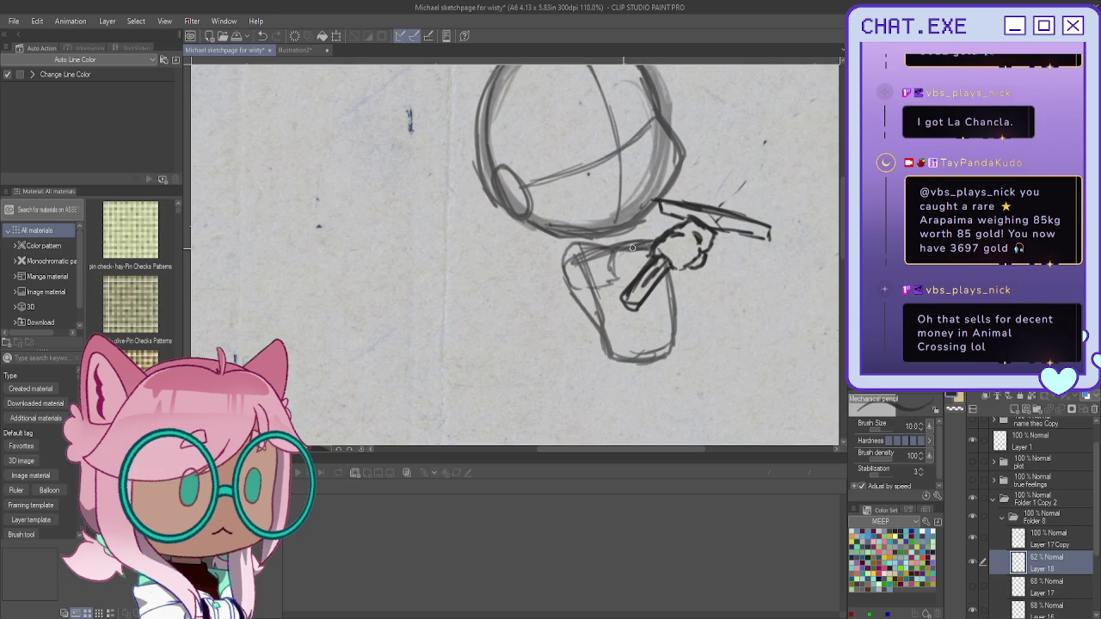
mouse_move(616, 243)
mouse_down()
mouse_move(571, 248)
mouse_move(561, 277)
mouse_move(616, 284)
mouse_move(671, 269)
mouse_move(630, 282)
mouse_up()
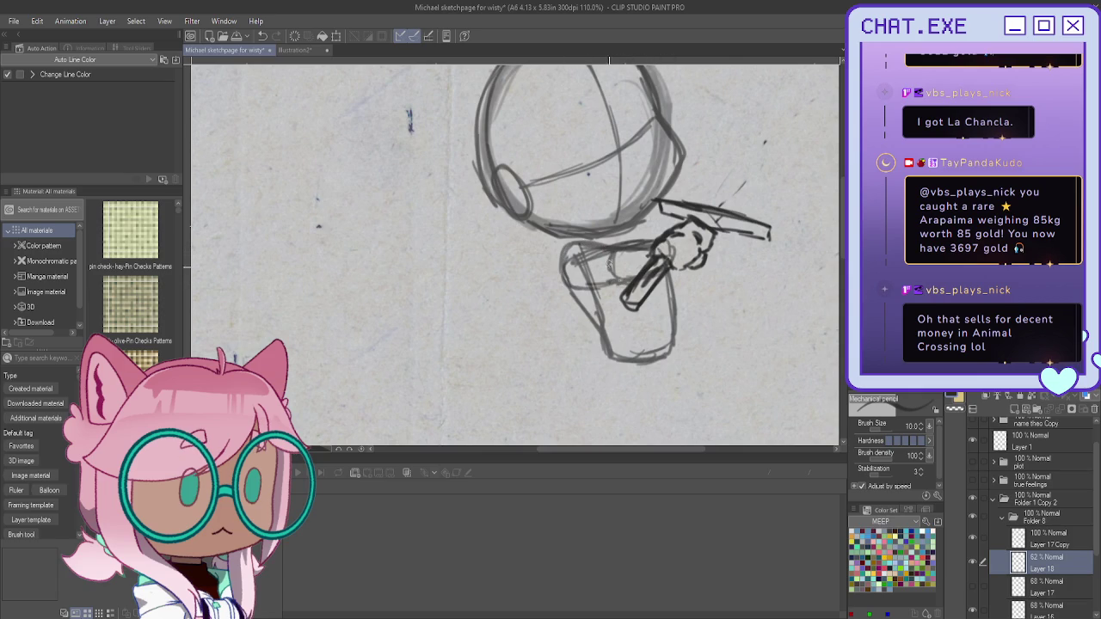
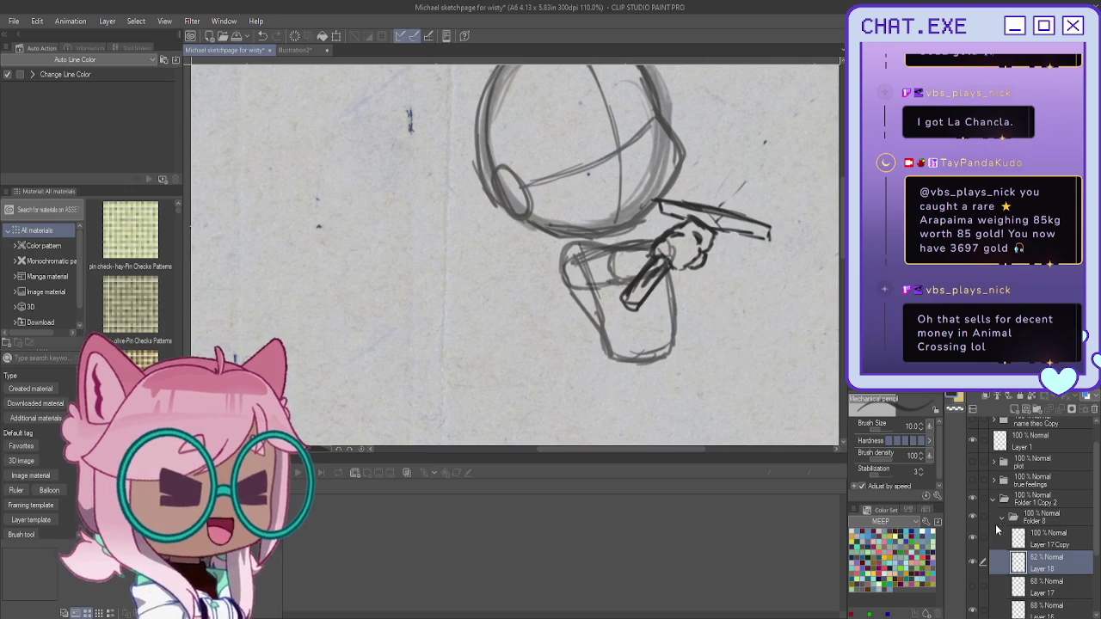
Step: Collapse the sword sketch folder, rename it 'weapon?' and hide it
click(993, 500)
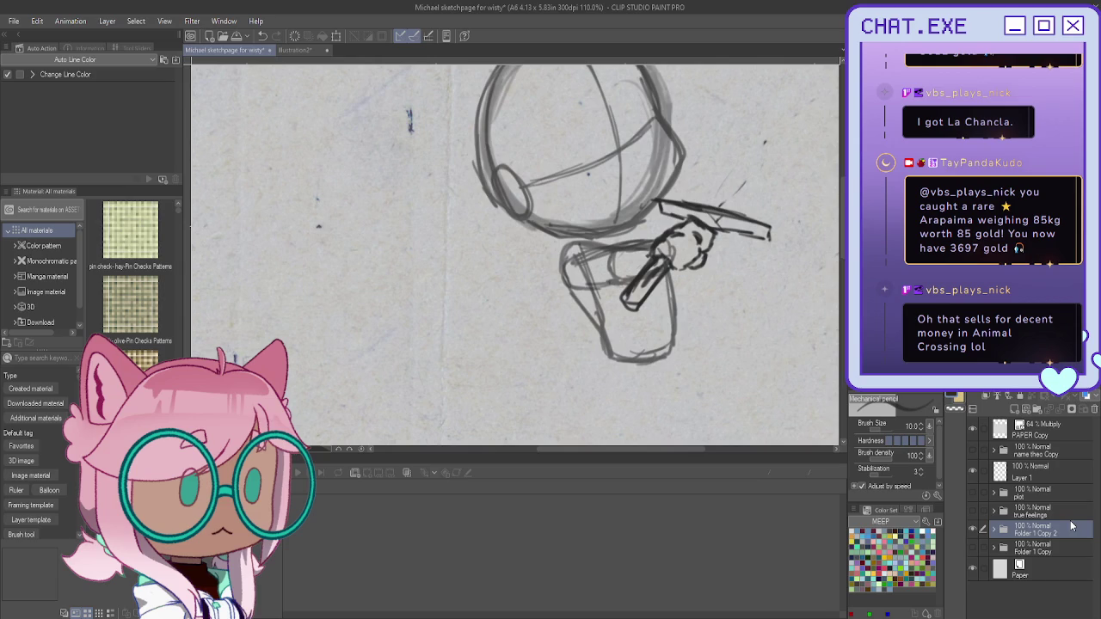
text(weapon?)
key(Return)
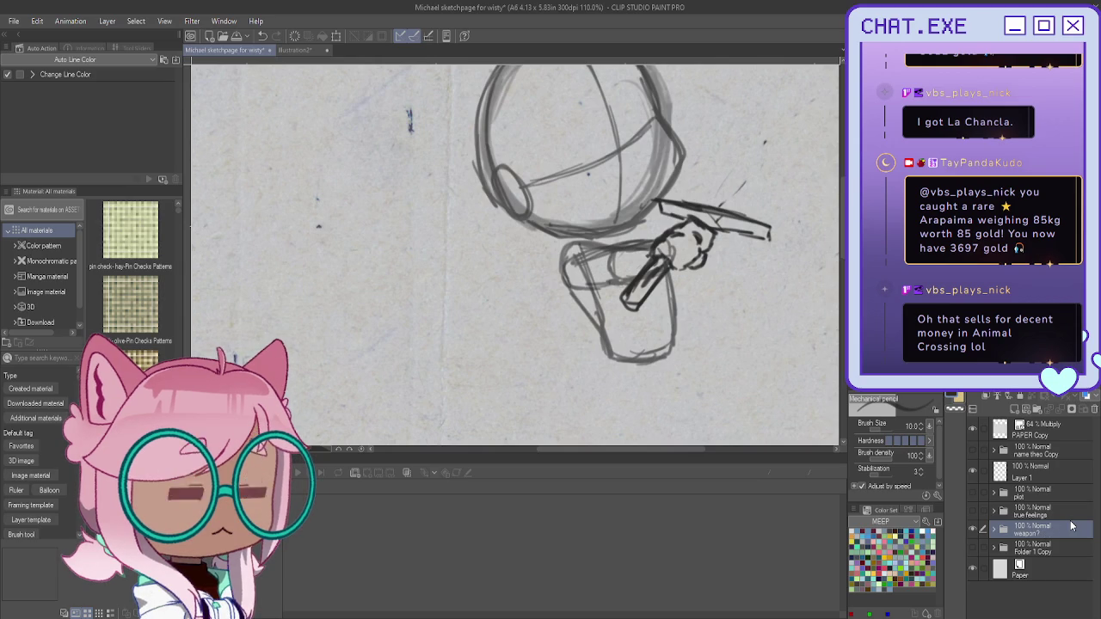
click(973, 547)
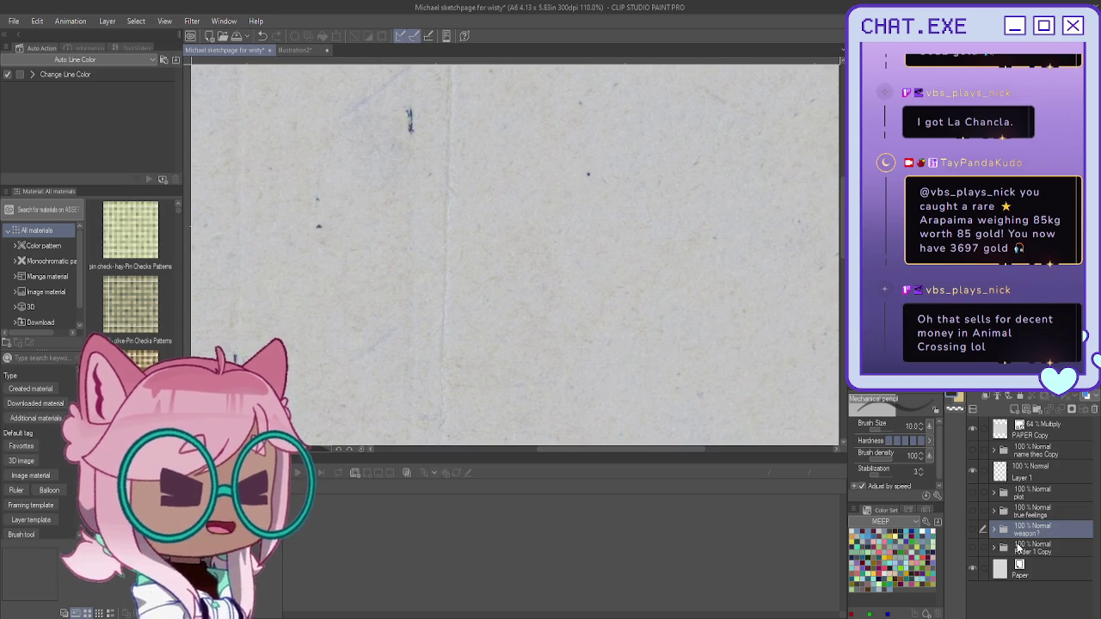
Step: Duplicate the Folder 1 Copy folder and make the duplicate visible
click(1023, 548)
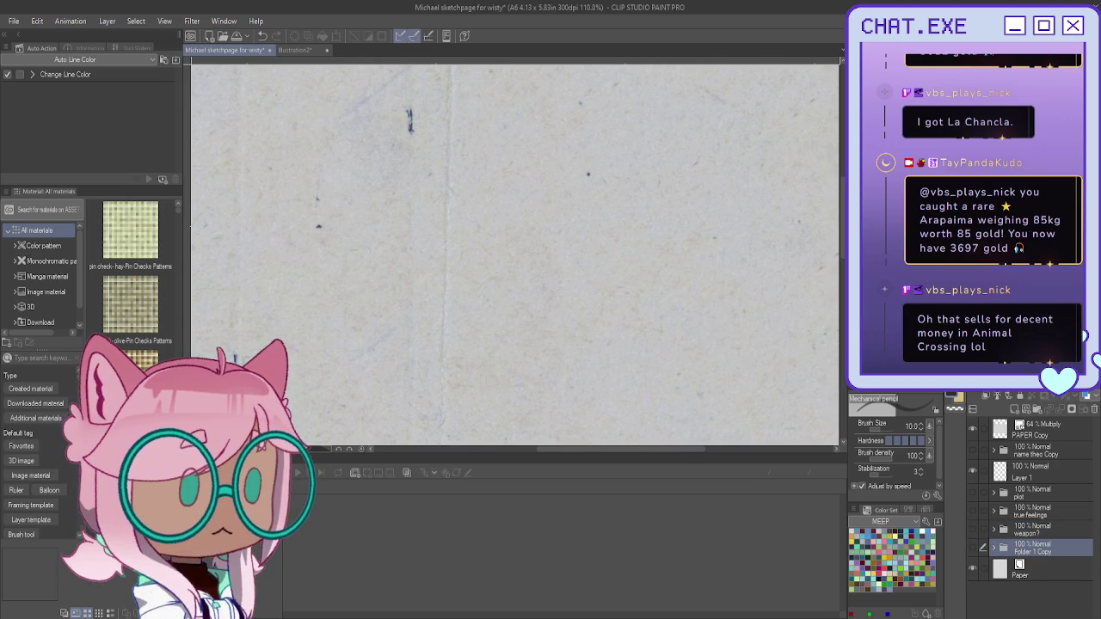
key(ctrl+j)
click(972, 547)
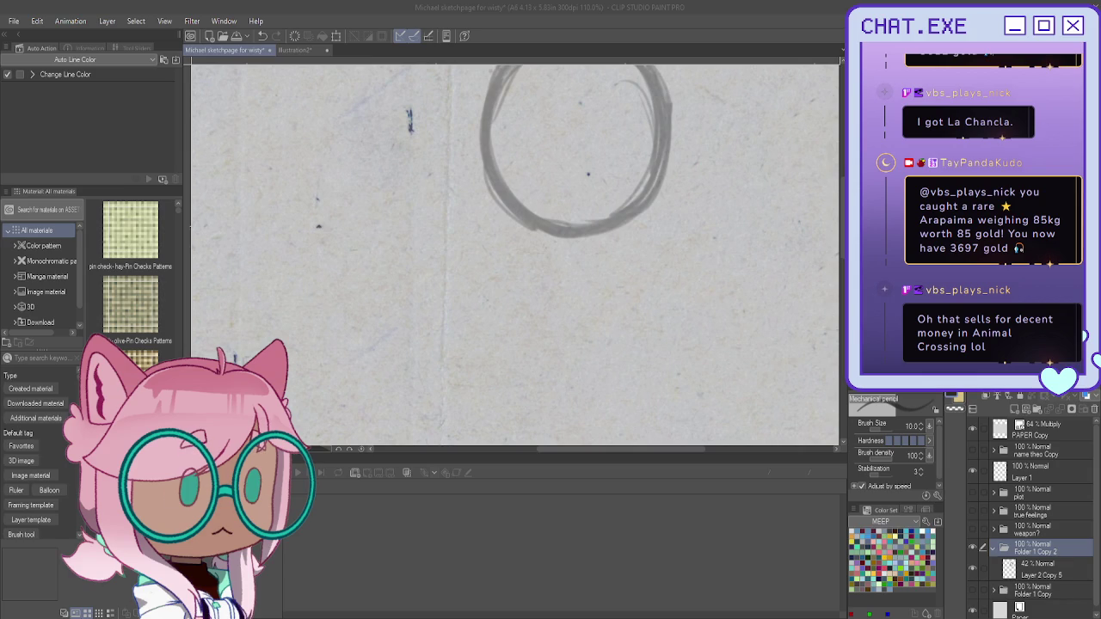
Step: Put the circle layer Layer 2 Copy 5 into its own new folder
click(1029, 571)
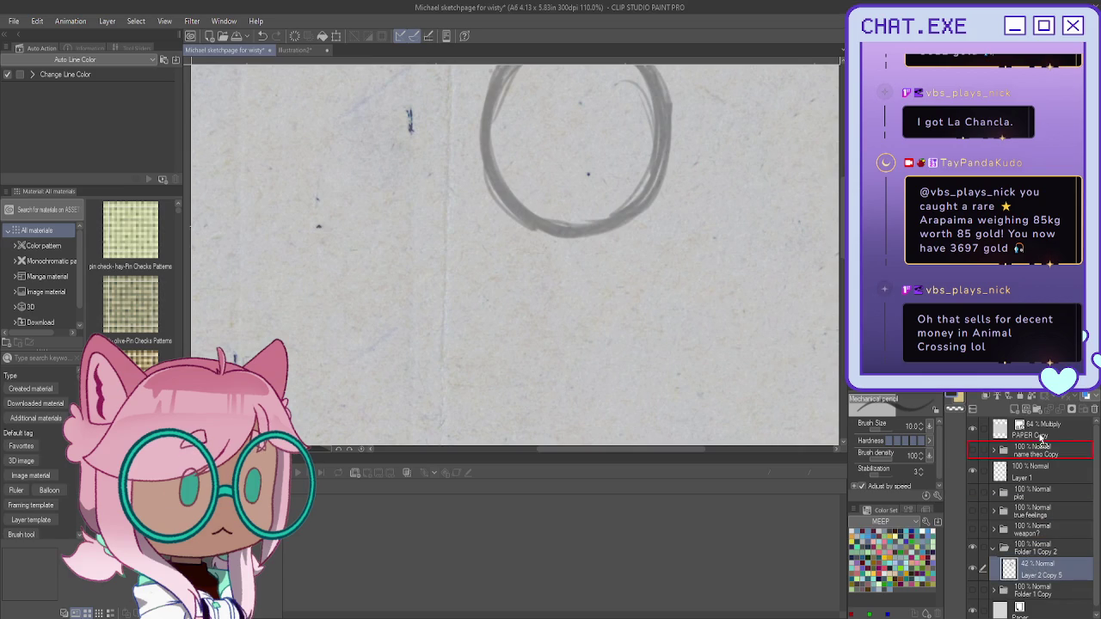
click(1039, 412)
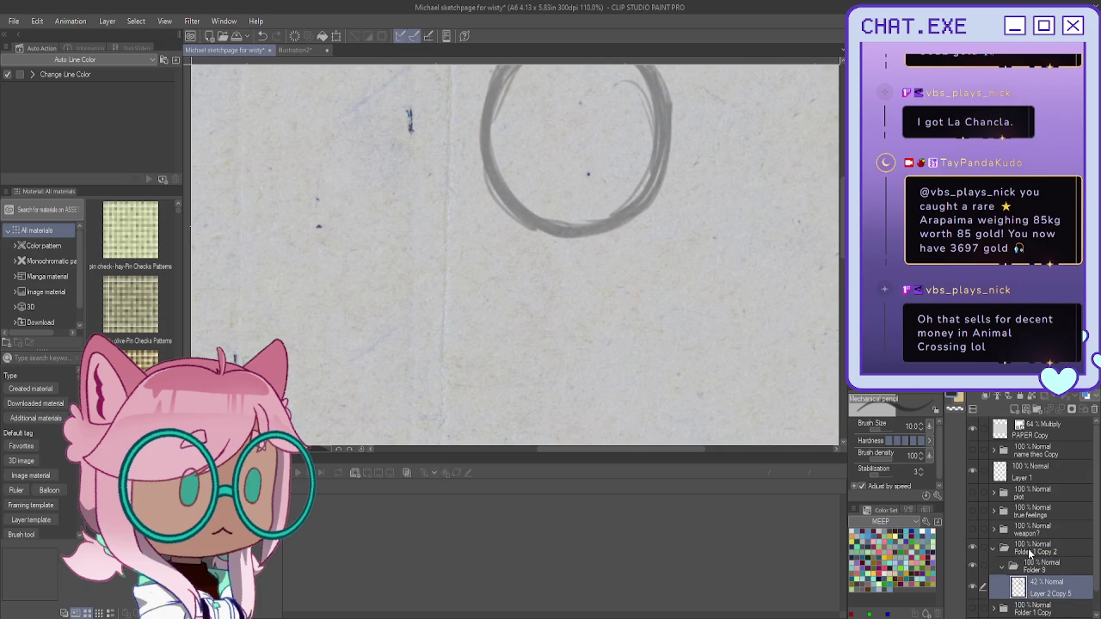
mouse_move(550, 215)
mouse_down()
mouse_move(624, 314)
mouse_move(575, 317)
mouse_up()
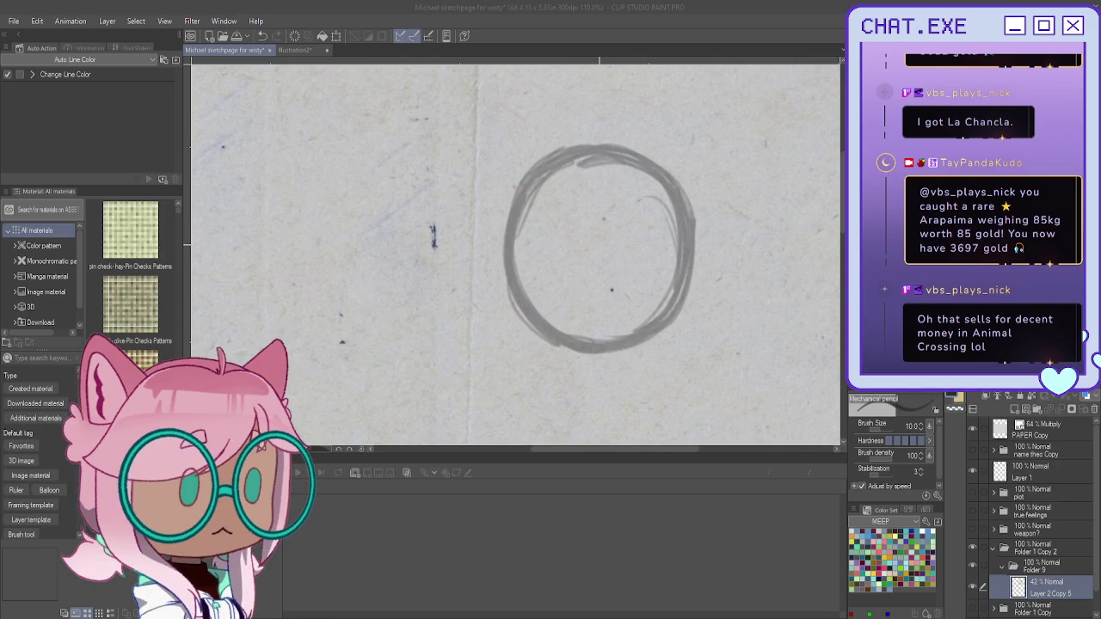
Step: On a new layer, draw cross guidelines and trace the circle's right and bottom edges
key(ctrl+shift+n)
drag(510, 271, 690, 266)
drag(608, 168, 619, 336)
mouse_move(671, 177)
mouse_down()
mouse_move(688, 251)
mouse_move(674, 325)
mouse_up()
mouse_move(683, 264)
mouse_down()
mouse_move(663, 337)
mouse_move(618, 354)
mouse_up()
mouse_move(672, 332)
mouse_down()
mouse_move(574, 353)
mouse_move(526, 321)
mouse_up()
drag(612, 353, 543, 337)
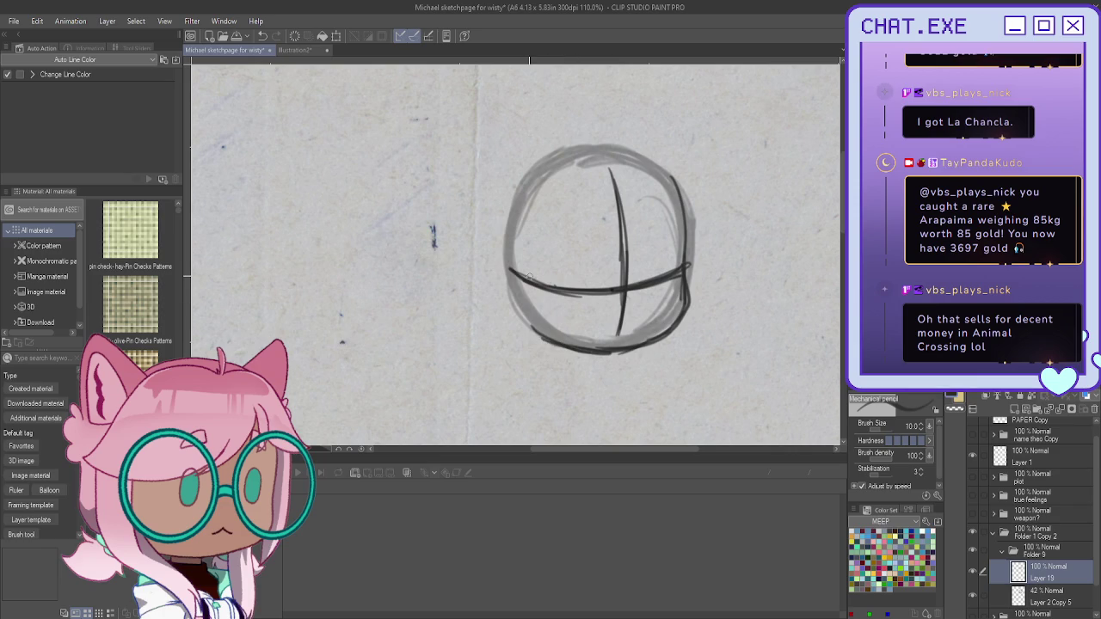
Step: Rotate the head sketch slightly to tilt the face and retrace its right edge
key(ctrl+t)
mouse_move(488, 257)
mouse_down()
mouse_move(486, 278)
mouse_move(486, 263)
mouse_up()
key(Return)
mouse_move(655, 166)
mouse_down()
mouse_move(684, 221)
mouse_move(697, 296)
mouse_move(671, 308)
mouse_up()
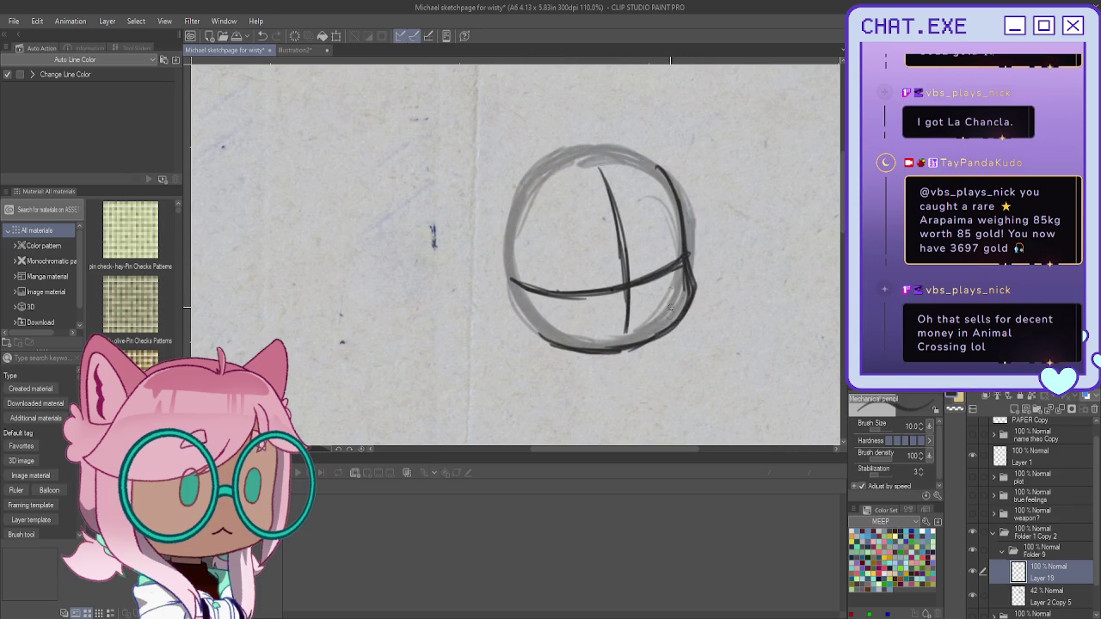
scroll(602, 288, down, 1)
scroll(602, 289, down, 2)
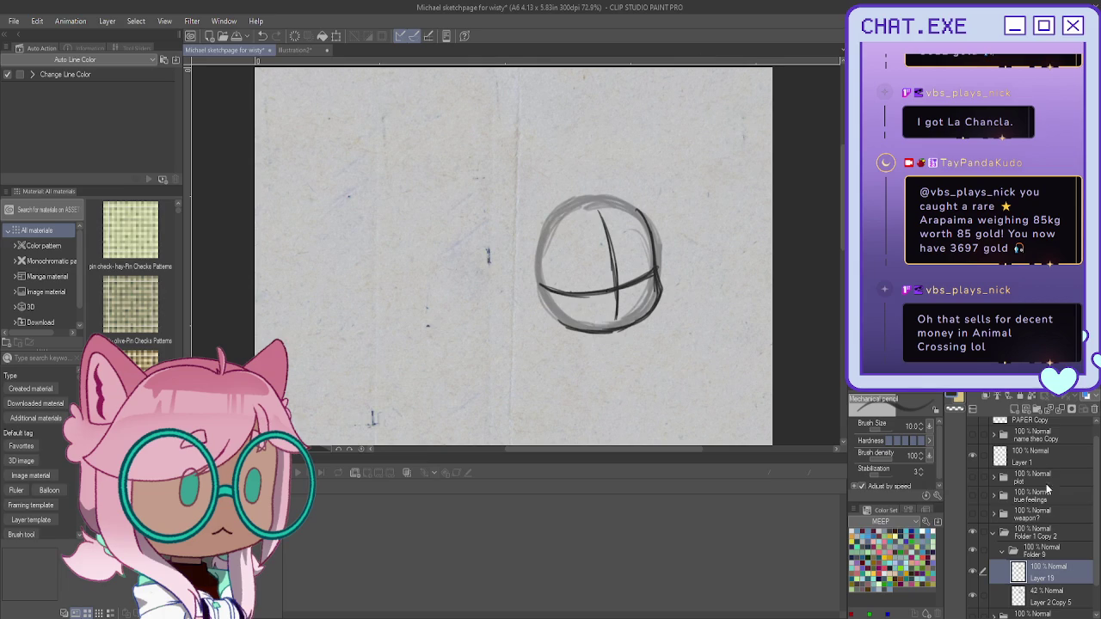
Step: Add new layer Layer 20 and sketch a trial neck stroke below the circle
click(1015, 409)
scroll(636, 273, up, 2)
scroll(635, 275, up, 1)
mouse_move(614, 285)
mouse_down()
mouse_move(641, 277)
mouse_move(672, 337)
mouse_up()
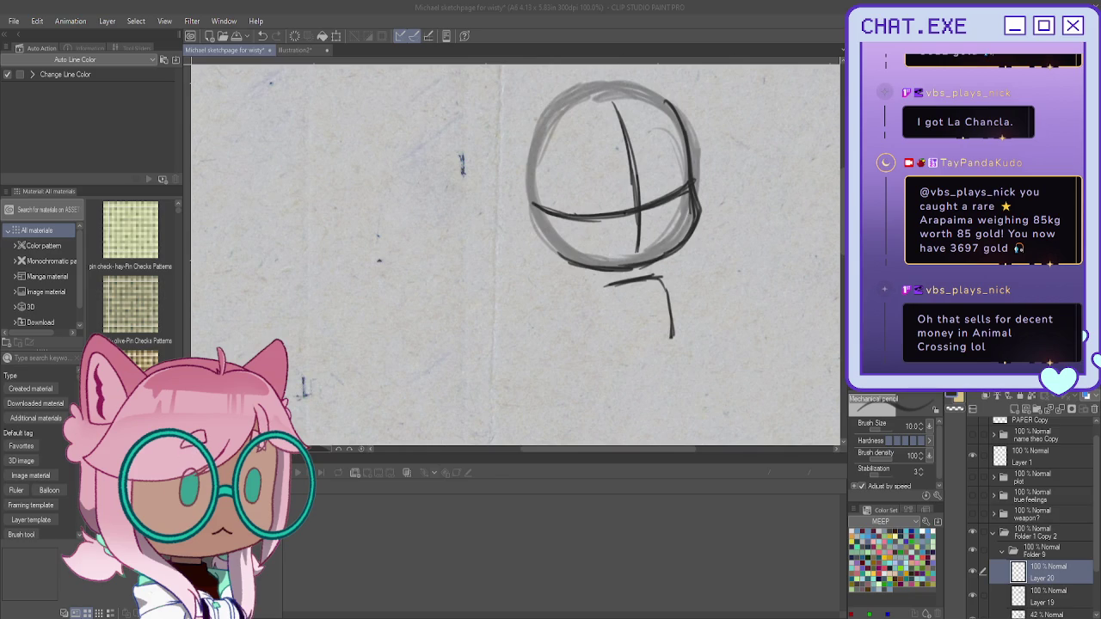
Step: Undo the neck stroke and draw a diagonal line left of the head
scroll(516, 258, right, 5)
scroll(516, 258, down, 2)
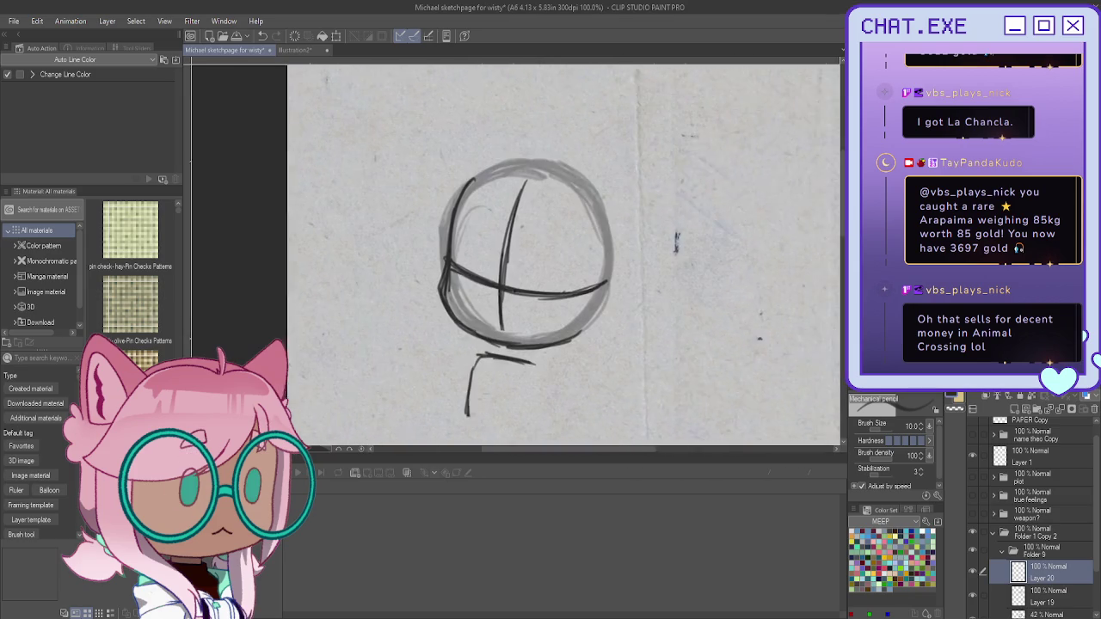
scroll(543, 311, left, 3)
scroll(543, 311, up, 2)
key(ctrl+z)
key(ctrl+z)
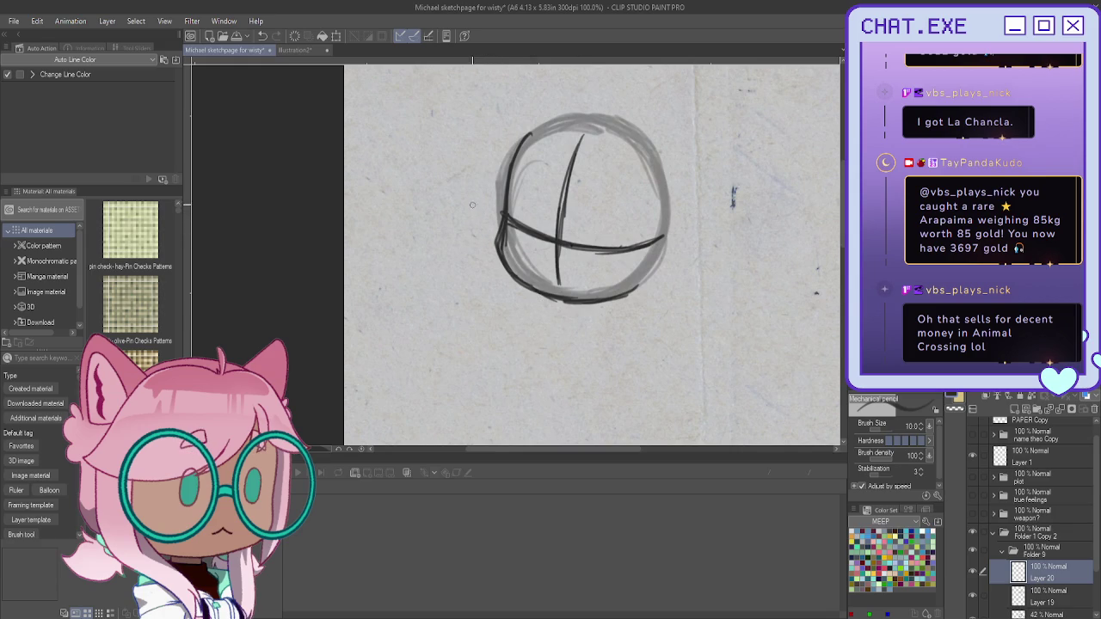
mouse_move(466, 196)
mouse_down()
mouse_move(559, 431)
mouse_move(464, 194)
mouse_move(482, 240)
mouse_up()
Step: Reinforce the diagonal sword line to the canvas edge and fade Layer 20 to 47%
drag(449, 155, 492, 263)
drag(454, 174, 495, 268)
drag(538, 365, 565, 444)
drag(1036, 398, 1011, 398)
Step: On new Layer 21, sketch a small hand loop beside the sword line, undoing stray strokes
click(1010, 399)
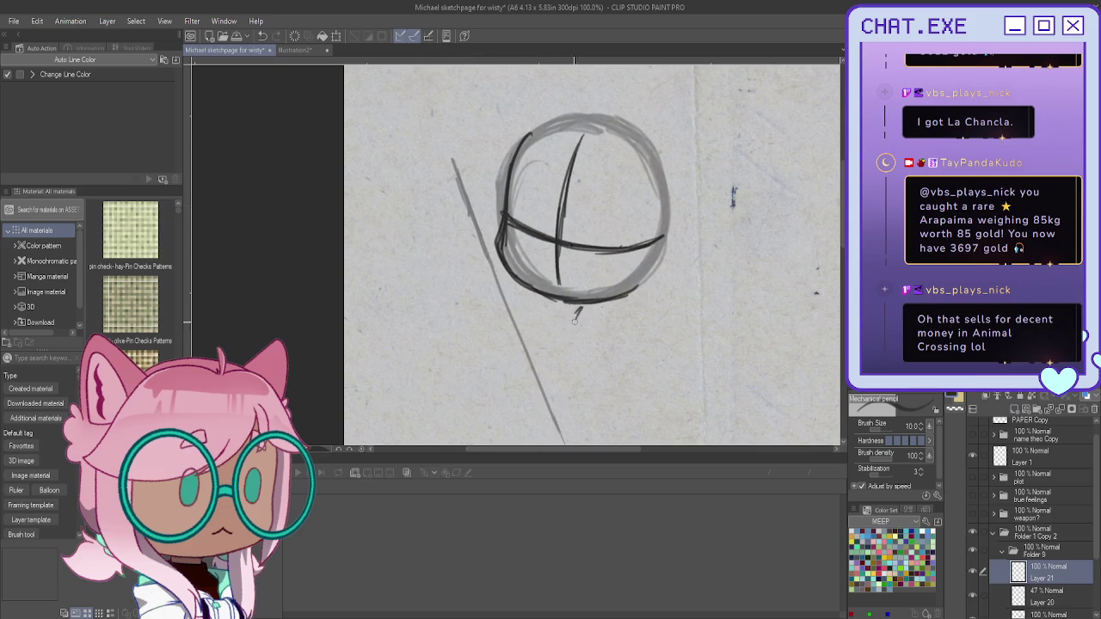
mouse_move(587, 303)
mouse_down()
mouse_move(589, 341)
mouse_move(531, 324)
mouse_up()
key(ctrl+z)
drag(589, 341, 511, 336)
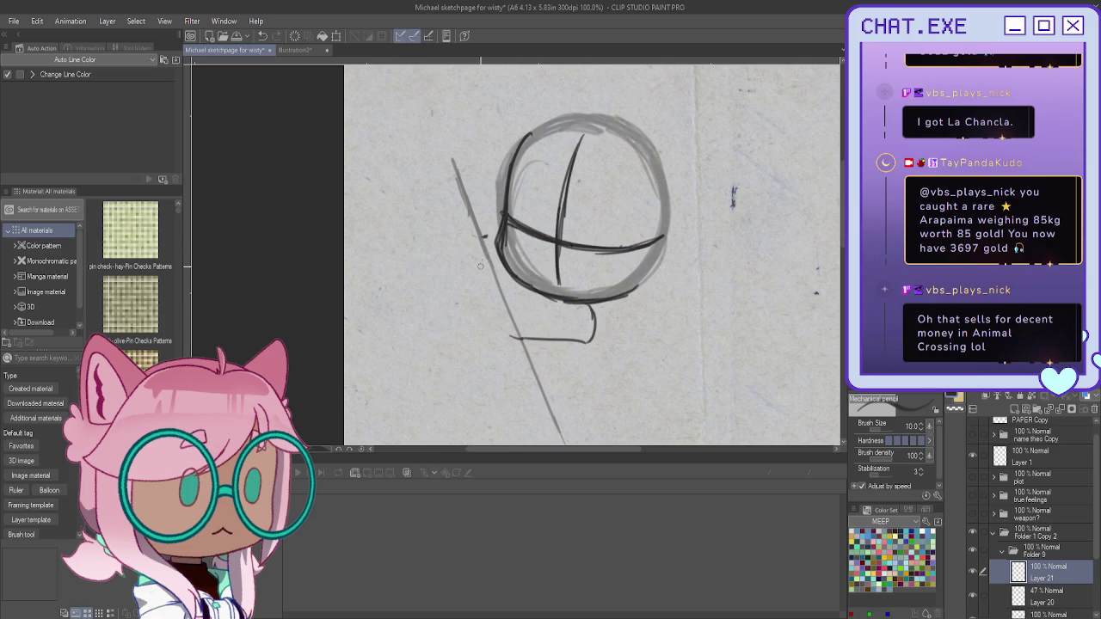
drag(477, 245, 480, 275)
mouse_move(480, 214)
mouse_down()
mouse_move(490, 220)
mouse_move(465, 228)
mouse_move(488, 248)
mouse_move(468, 251)
mouse_move(488, 248)
mouse_up()
key(ctrl+z)
key(ctrl+z)
key(ctrl+z)
Step: Lasso the small hand loop and rotate it slightly clockwise and up
key(m)
drag(499, 160, 464, 262)
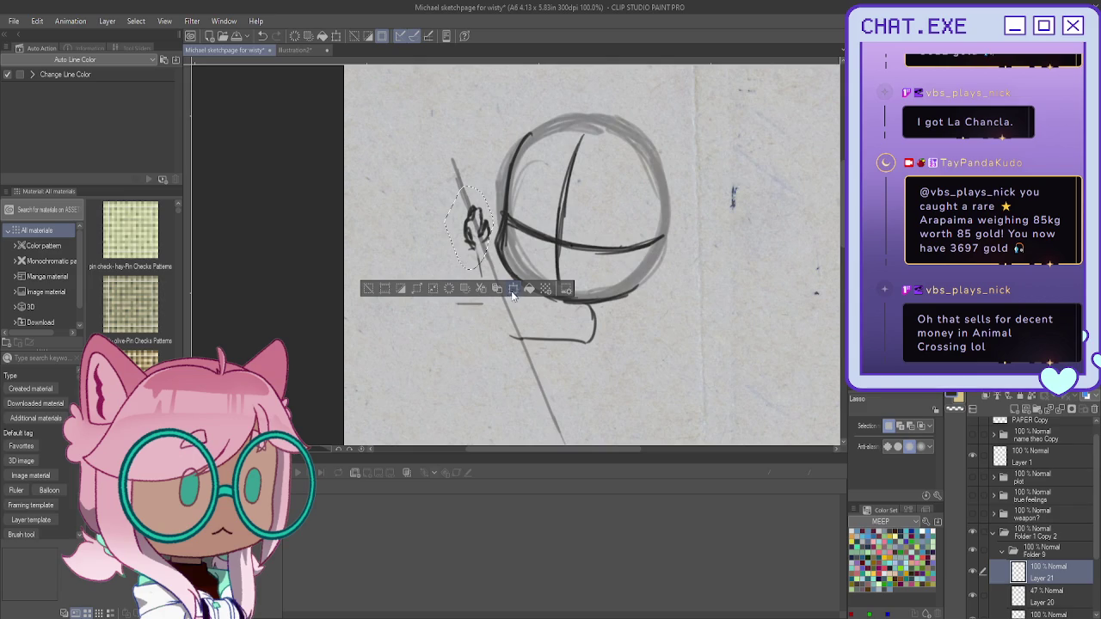
click(510, 294)
drag(468, 304, 460, 292)
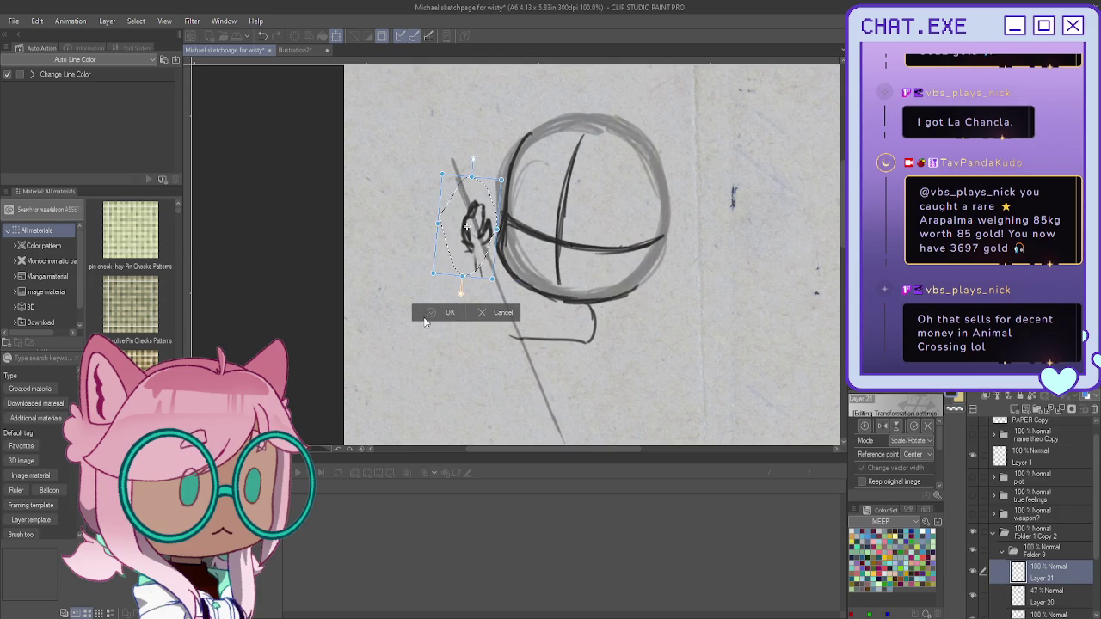
key(Return)
key(ctrl+d)
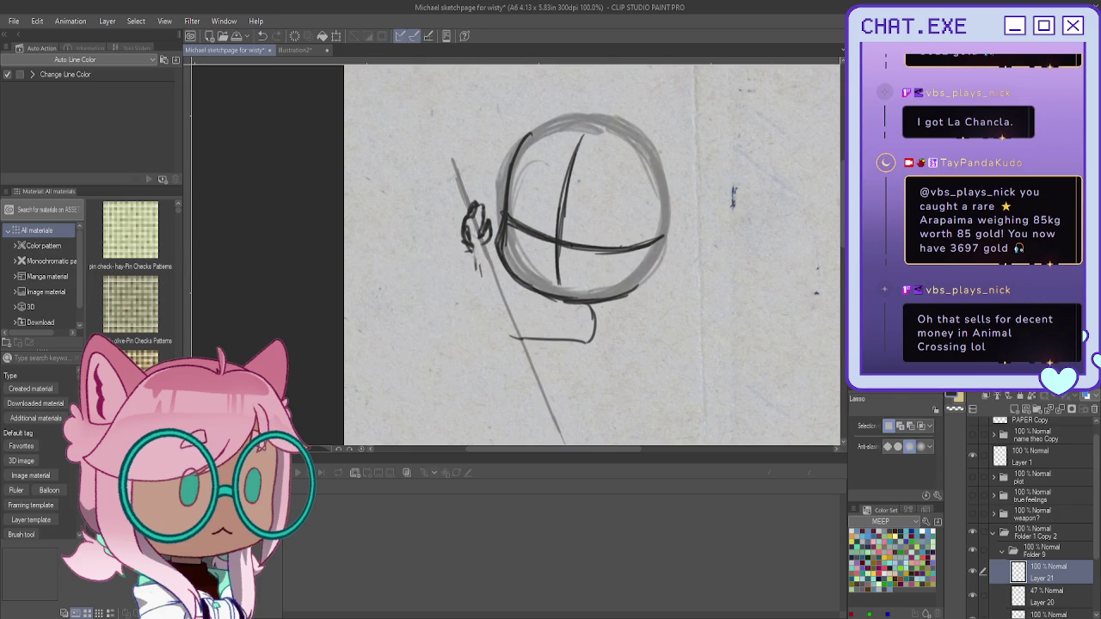
Step: With the pencil, draw a hooked finger line and the hand's left edge
key(p)
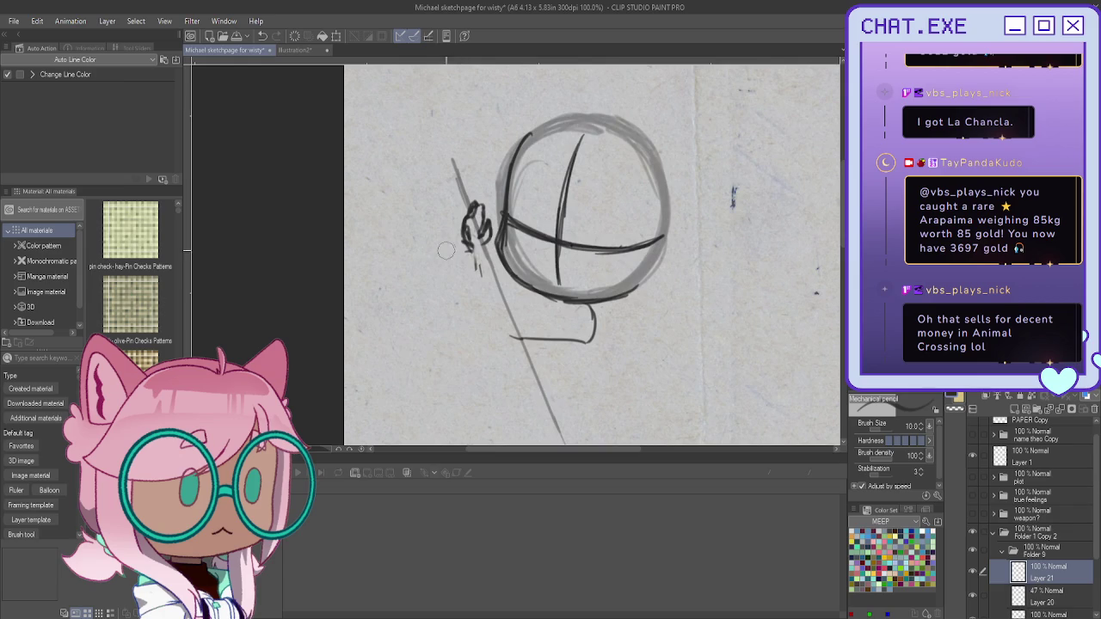
key(ctrl+z)
drag(478, 254, 485, 286)
key(ctrl+z)
drag(486, 280, 504, 332)
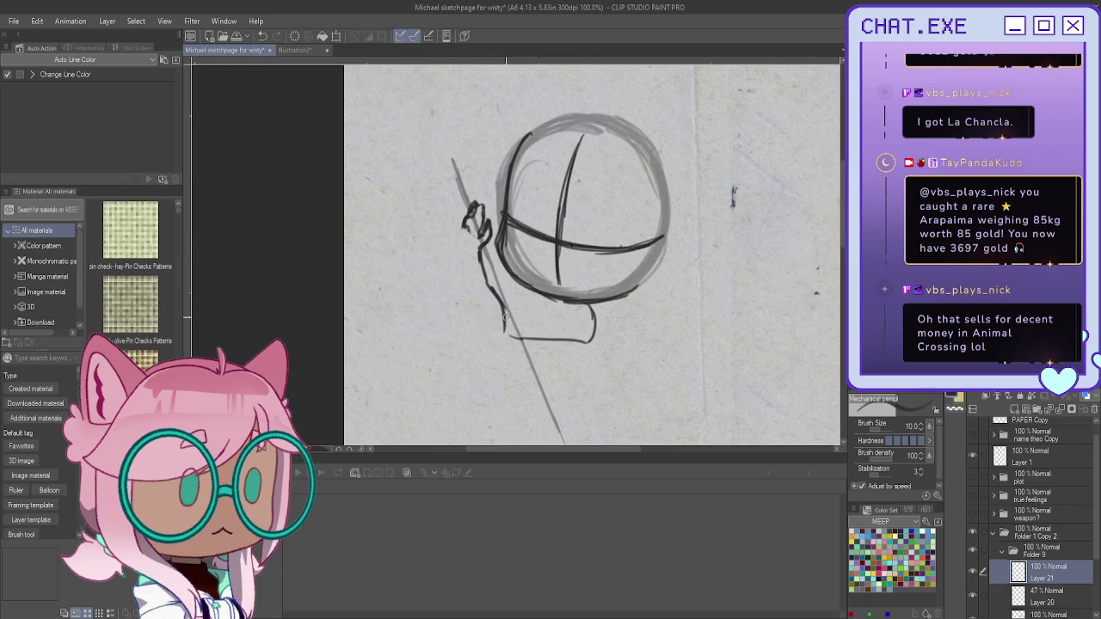
drag(470, 225, 467, 309)
Step: Add lower and inner finger lines, erasing stray curves around the hand
drag(563, 303, 511, 306)
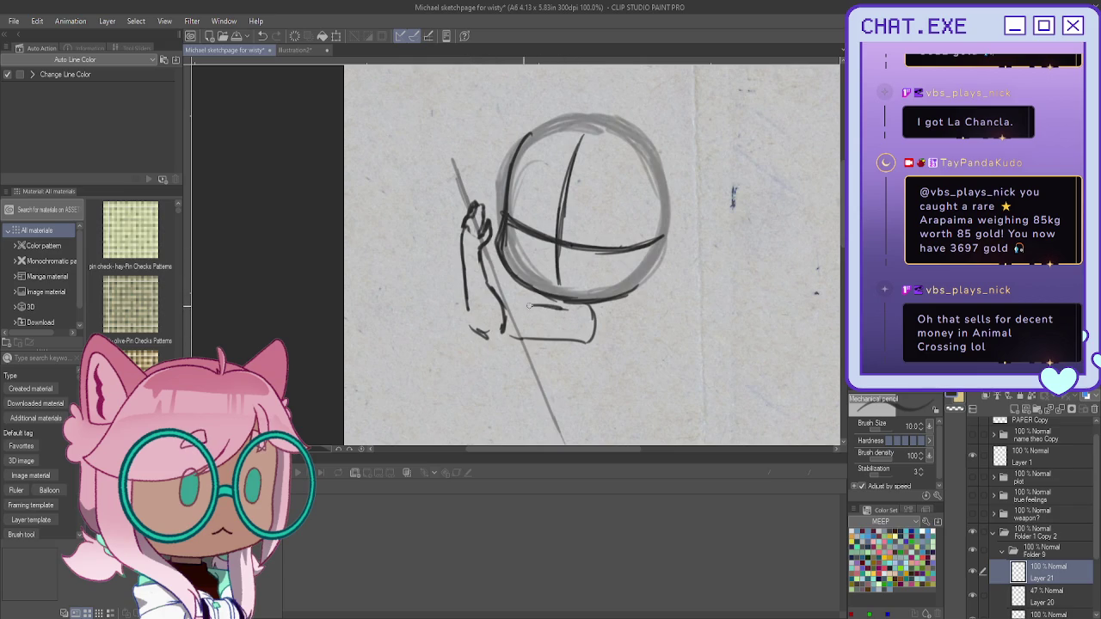
mouse_move(594, 341)
mouse_down()
mouse_move(584, 310)
mouse_move(566, 338)
mouse_move(554, 305)
mouse_move(504, 307)
mouse_move(499, 331)
mouse_move(468, 296)
mouse_move(487, 285)
mouse_move(492, 303)
mouse_up()
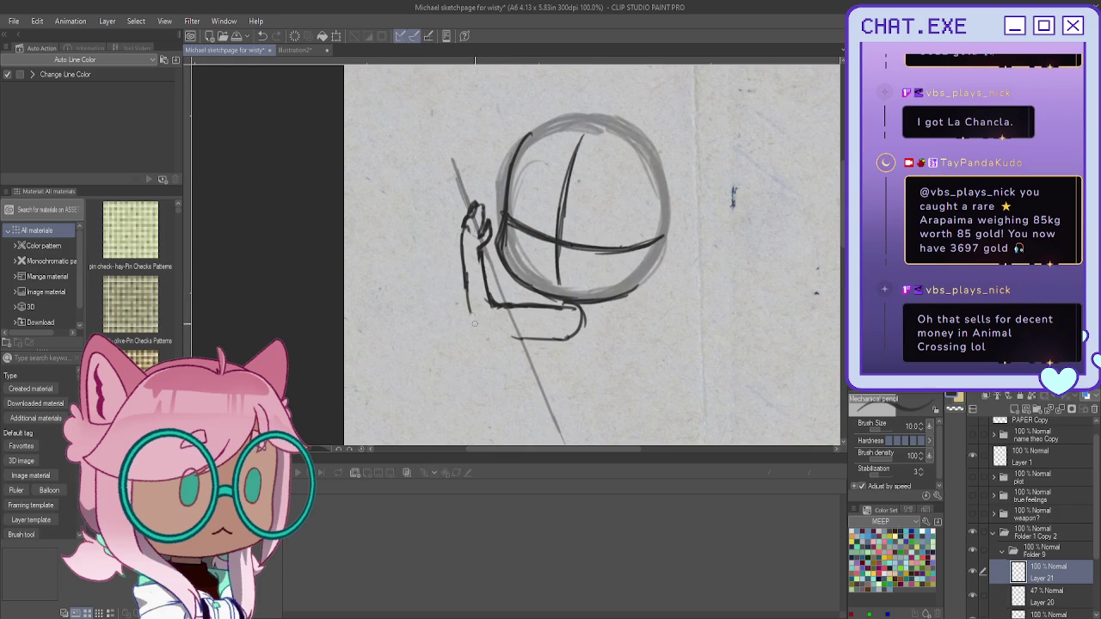
mouse_move(480, 292)
mouse_down()
mouse_move(580, 315)
mouse_move(499, 317)
mouse_up()
drag(474, 267, 485, 316)
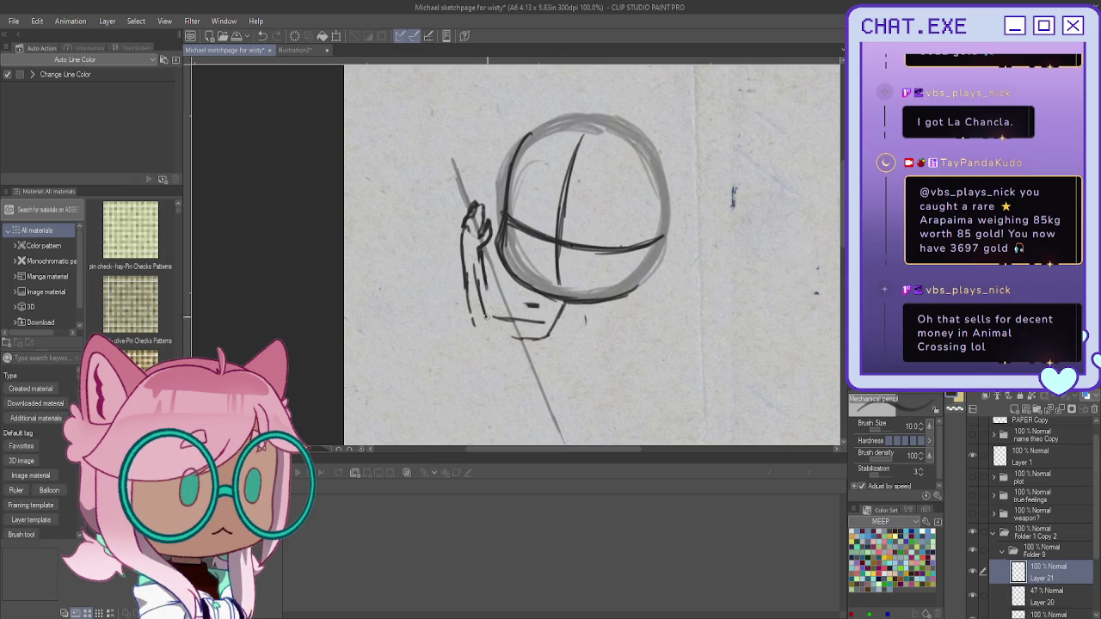
mouse_move(483, 269)
mouse_down()
mouse_move(521, 339)
mouse_move(557, 301)
mouse_move(554, 310)
mouse_up()
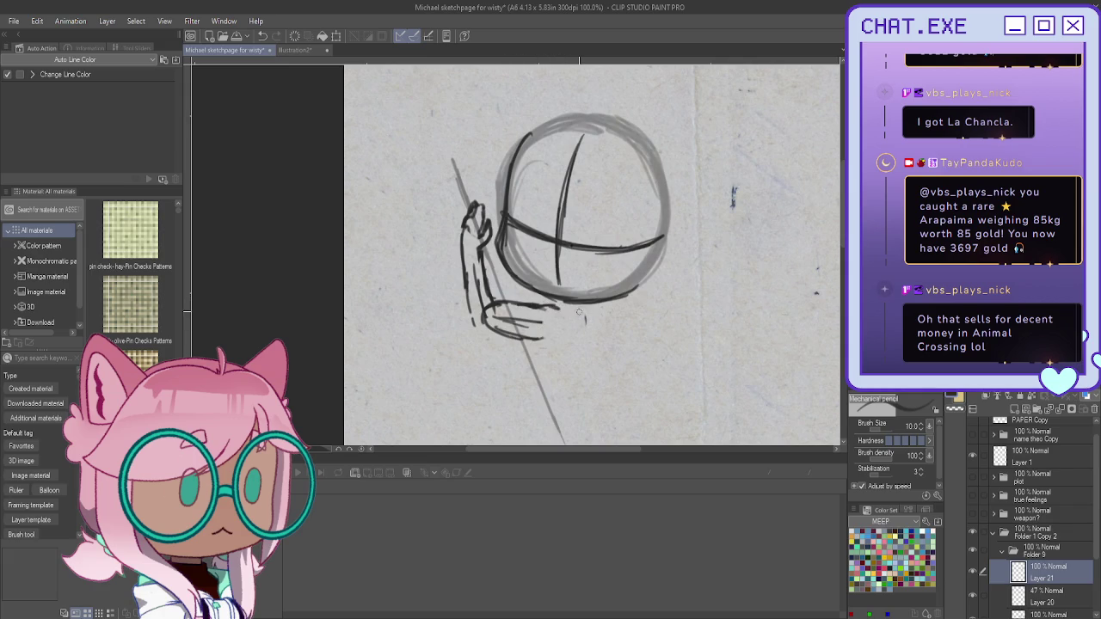
drag(583, 329, 565, 384)
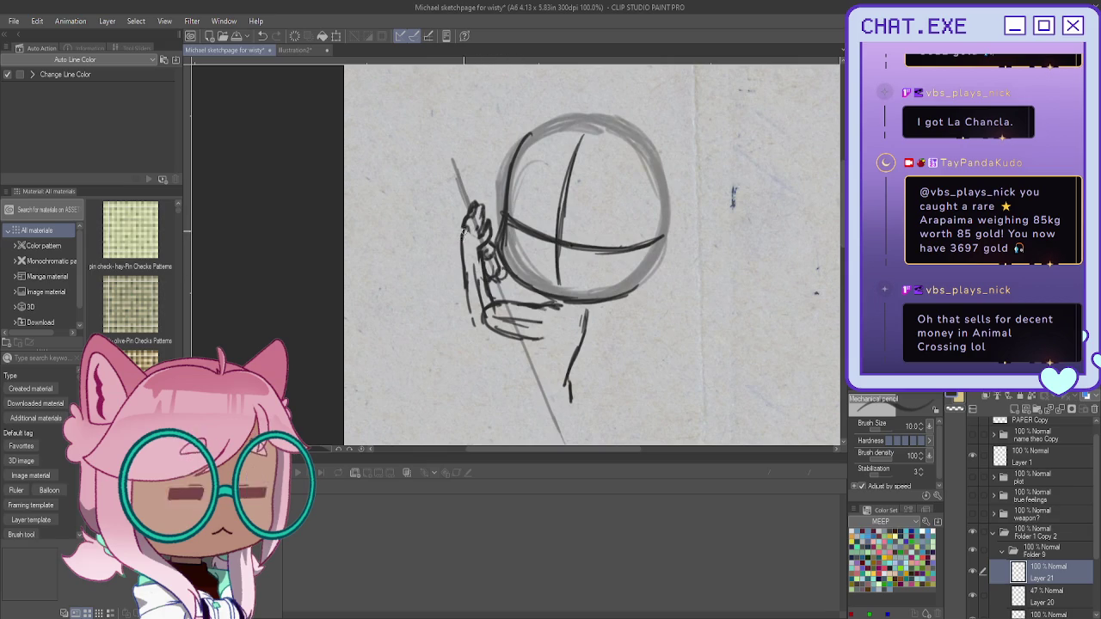
Step: Sketch the lower fingers and hand bottom, then erase rough bottom-right and forearm strokes
mouse_move(470, 306)
mouse_down()
mouse_move(479, 329)
mouse_move(539, 343)
mouse_move(519, 341)
mouse_up()
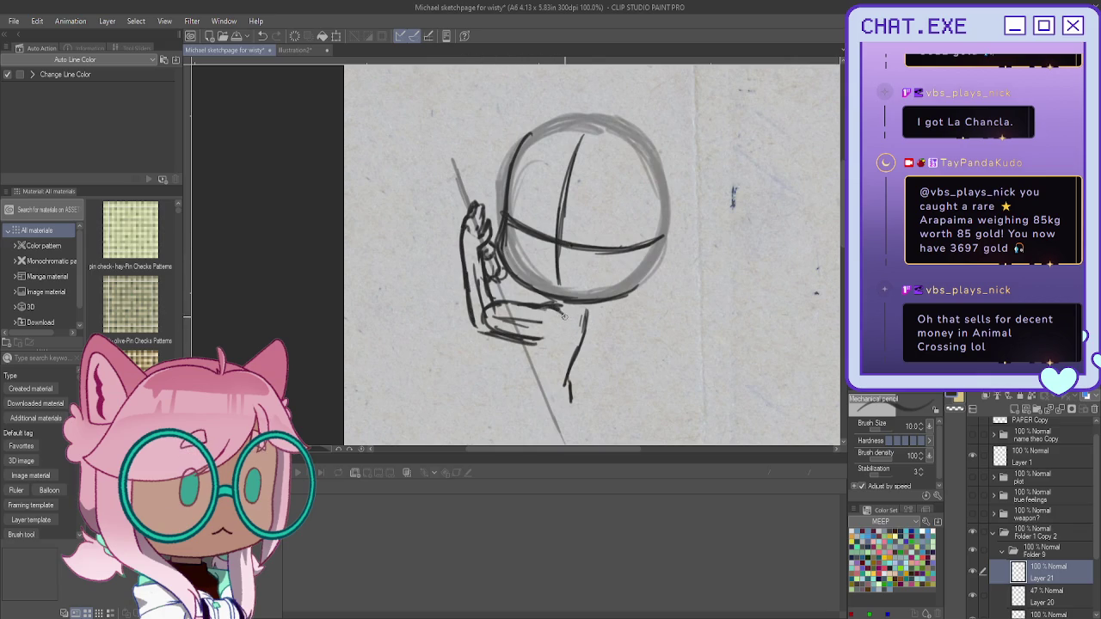
drag(567, 323, 526, 341)
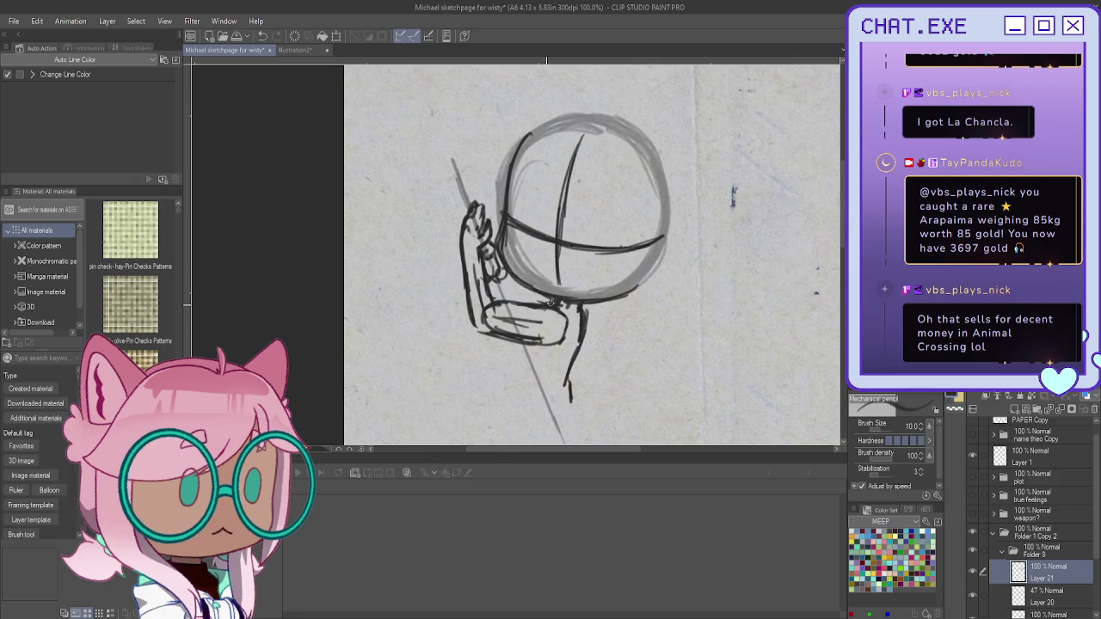
mouse_move(560, 315)
mouse_down()
mouse_move(564, 333)
mouse_move(553, 307)
mouse_move(540, 307)
mouse_move(568, 322)
mouse_move(521, 392)
mouse_up()
mouse_move(542, 301)
mouse_down()
mouse_move(503, 314)
mouse_move(486, 339)
mouse_move(495, 316)
mouse_move(509, 322)
mouse_up()
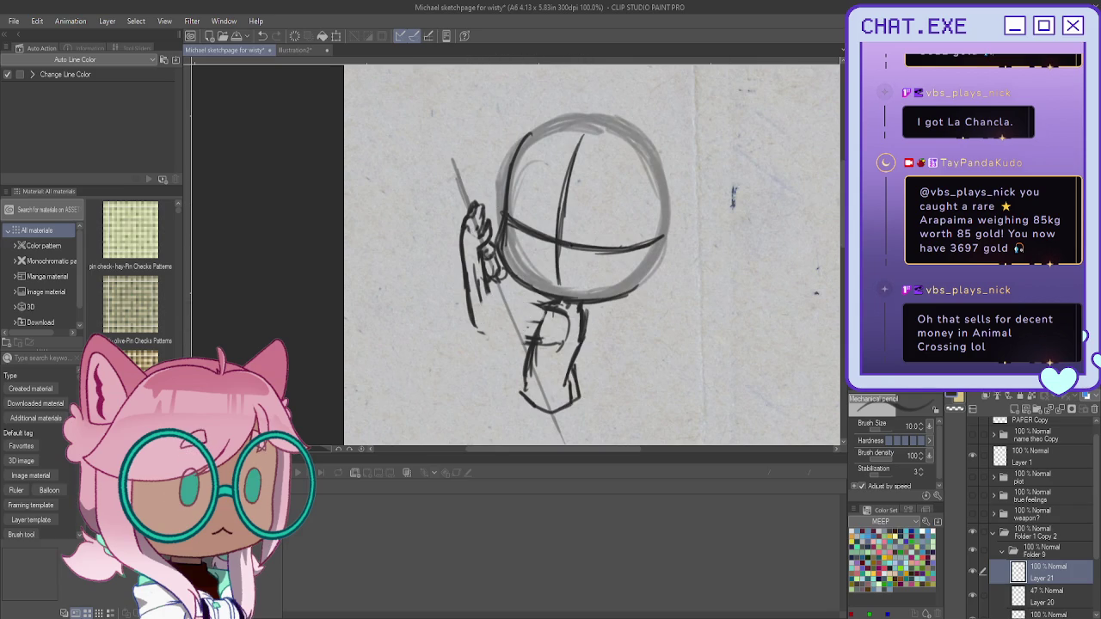
Step: Lasso the hand sketch, shrink it, and move and tilt it down and right
key(m)
drag(462, 163, 449, 159)
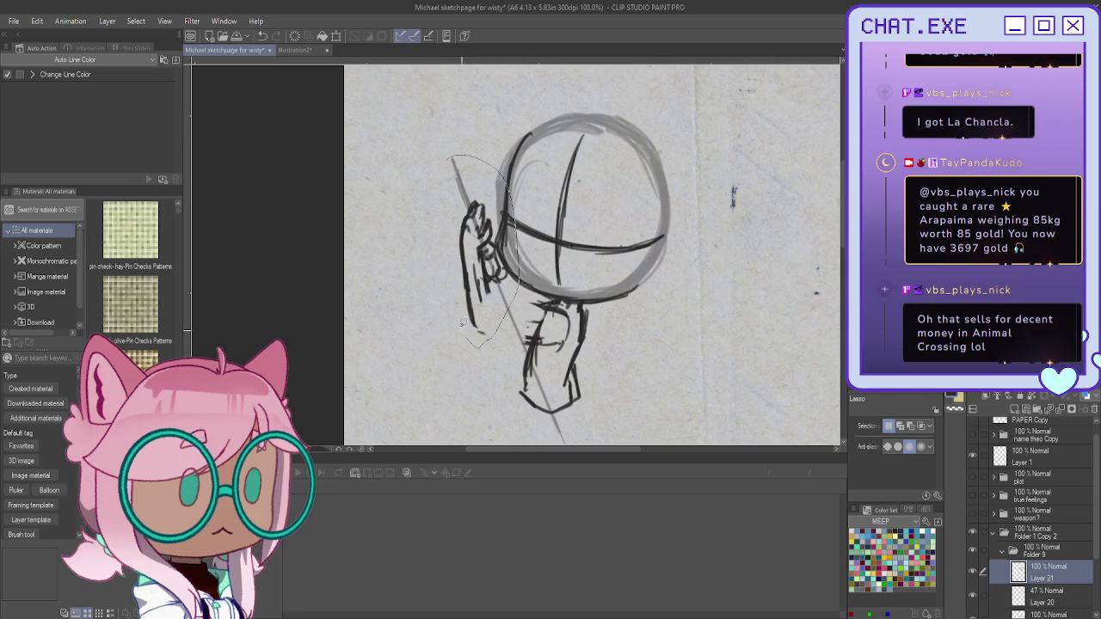
click(519, 366)
drag(486, 275, 474, 294)
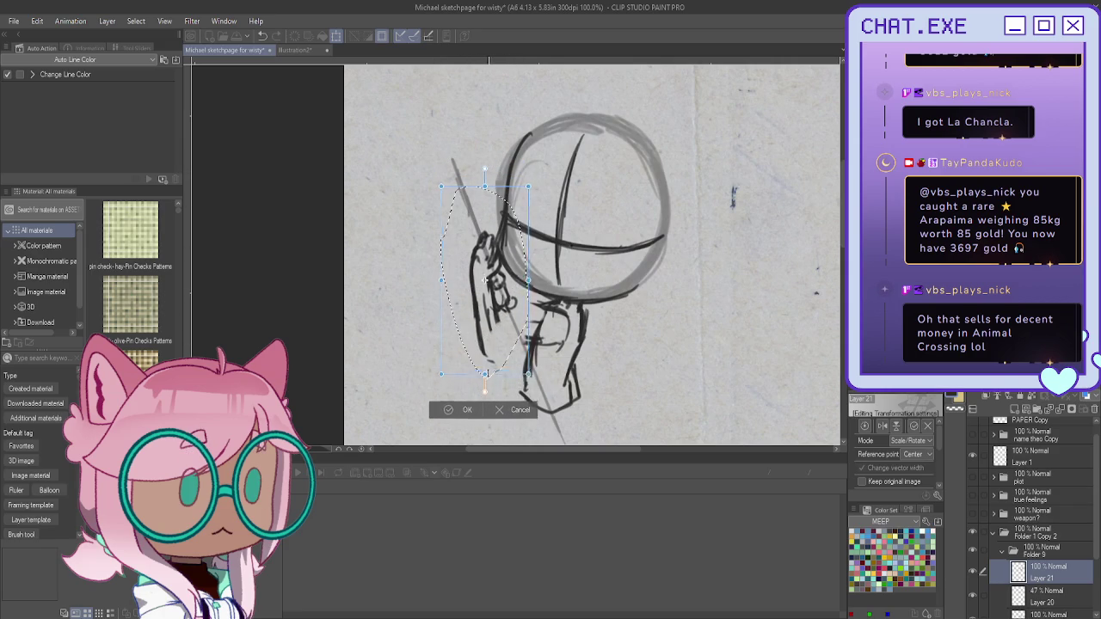
drag(484, 380, 484, 347)
drag(423, 277, 473, 299)
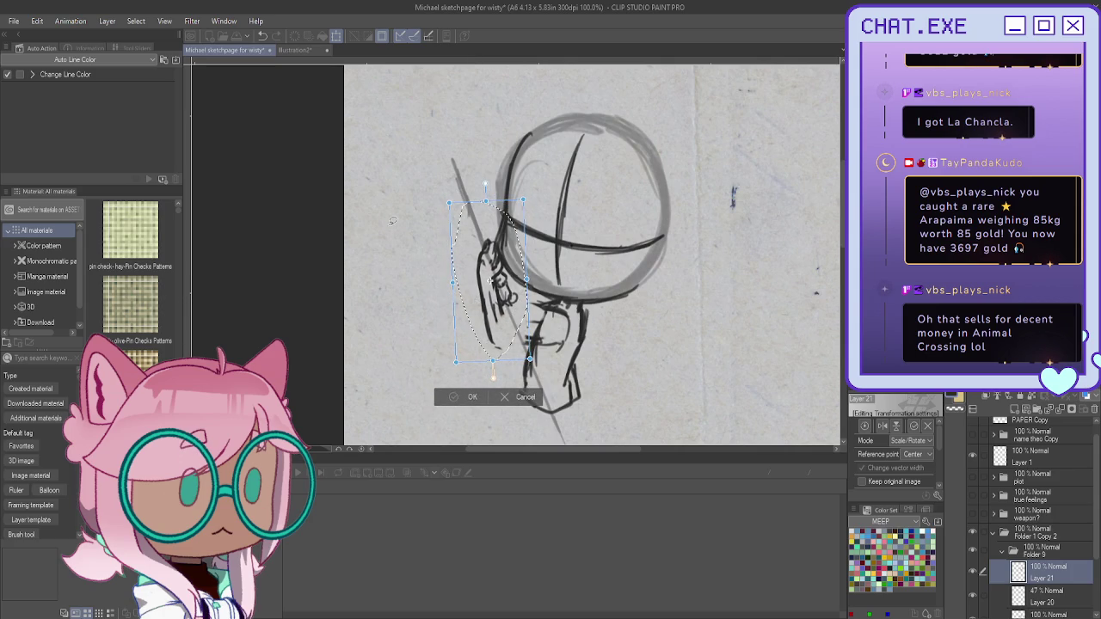
key(Return)
click(391, 384)
scroll(466, 339, down, 1)
scroll(467, 338, up, 2)
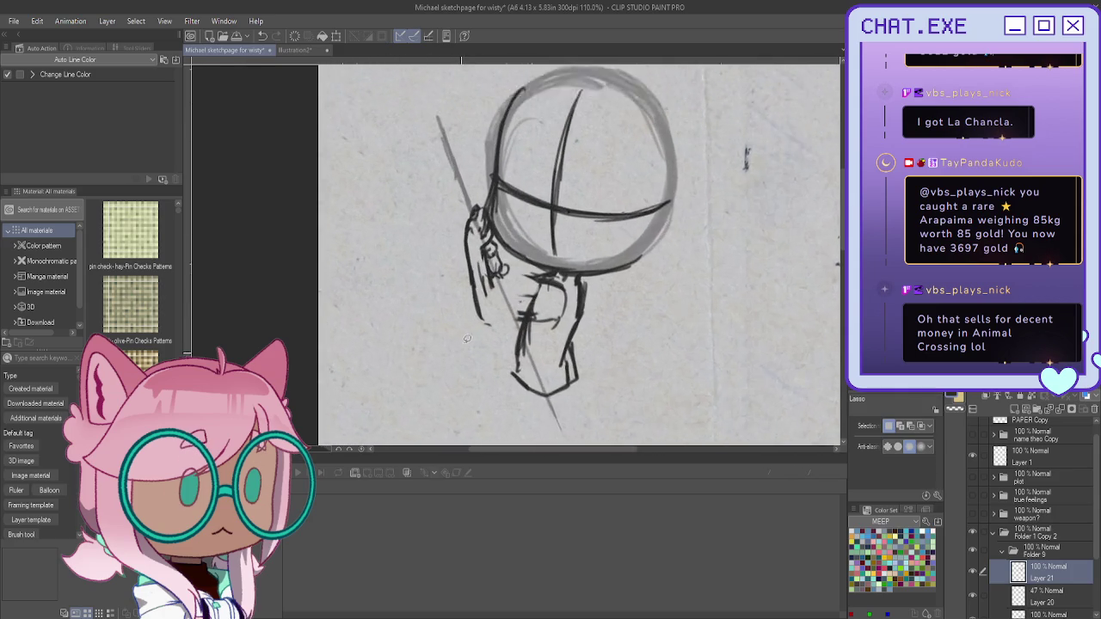
scroll(467, 339, up, 1)
key(p)
scroll(568, 273, up, 1)
Step: Sketch and erase neck and jaw lines, undoing the small strokes near the jaw
mouse_move(568, 273)
mouse_down()
mouse_move(510, 276)
mouse_move(584, 297)
mouse_move(563, 312)
mouse_move(498, 309)
mouse_up()
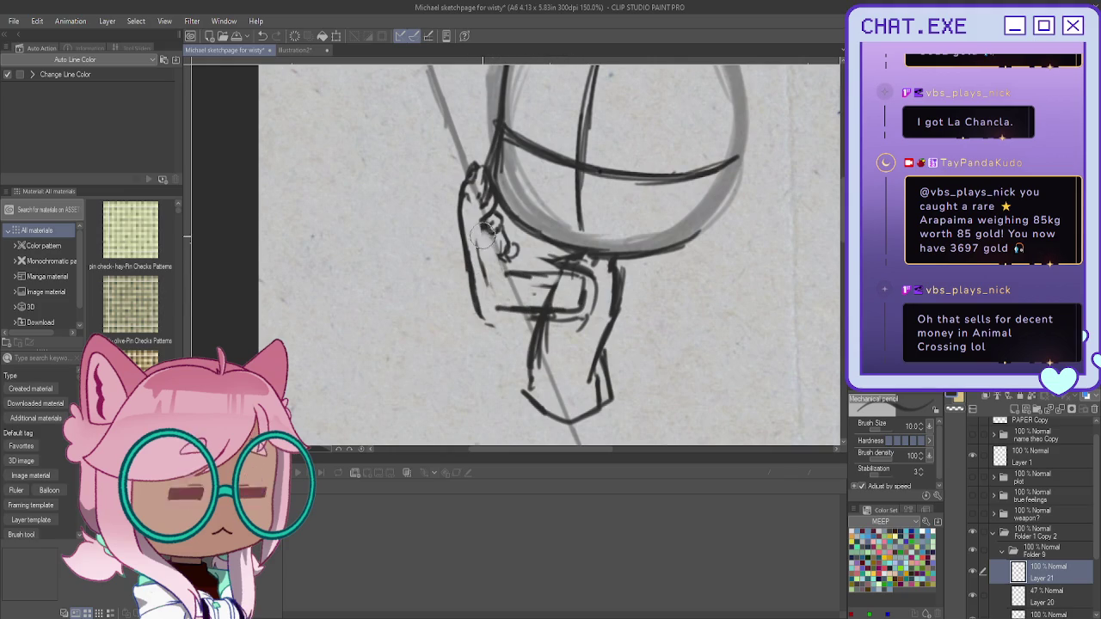
mouse_move(516, 274)
mouse_down()
mouse_move(568, 273)
mouse_move(602, 297)
mouse_move(593, 314)
mouse_up()
mouse_move(559, 258)
mouse_down()
mouse_move(585, 316)
mouse_move(516, 310)
mouse_move(468, 275)
mouse_move(485, 322)
mouse_move(469, 230)
mouse_move(507, 289)
mouse_move(555, 266)
mouse_move(595, 278)
mouse_move(596, 294)
mouse_move(529, 314)
mouse_up()
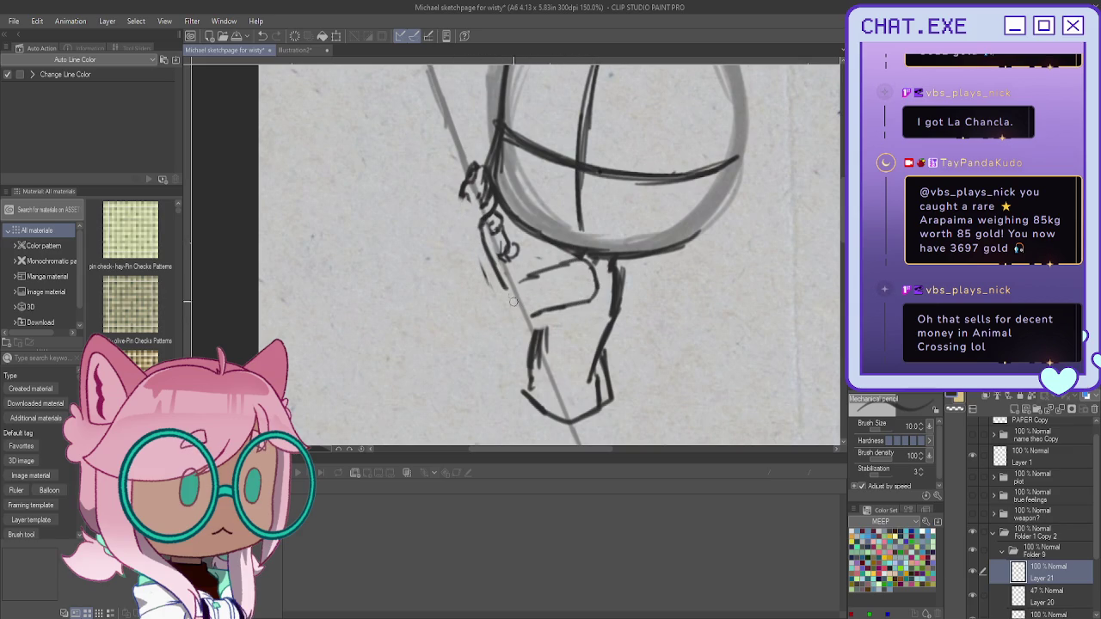
drag(521, 277, 510, 279)
drag(516, 237, 526, 253)
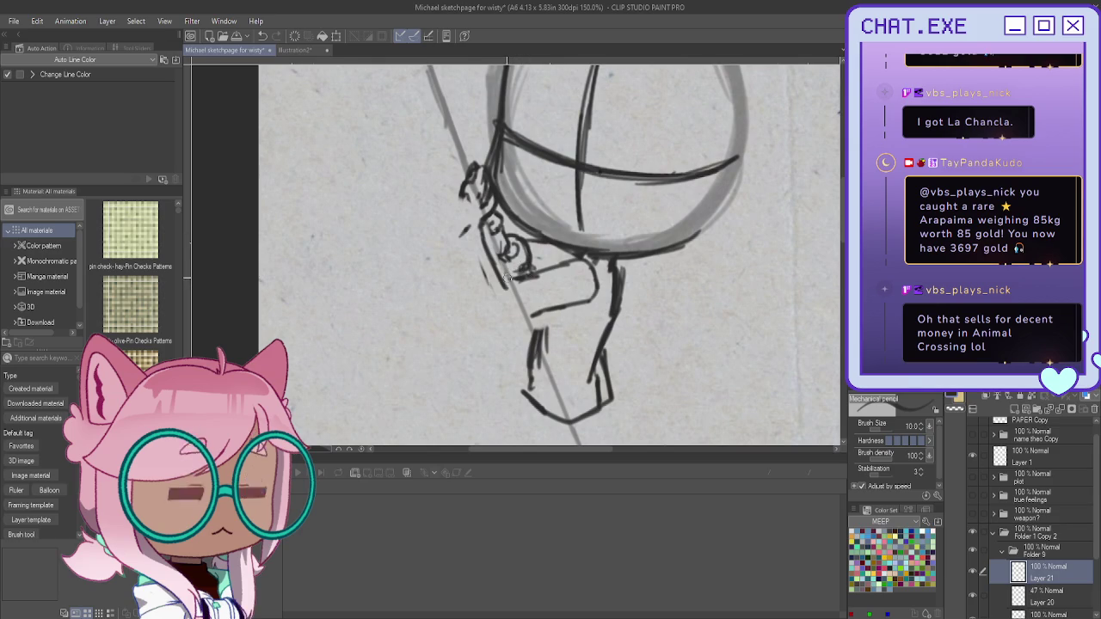
scroll(520, 268, down, 2)
scroll(516, 301, up, 1)
key(ctrl+z)
key(ctrl+z)
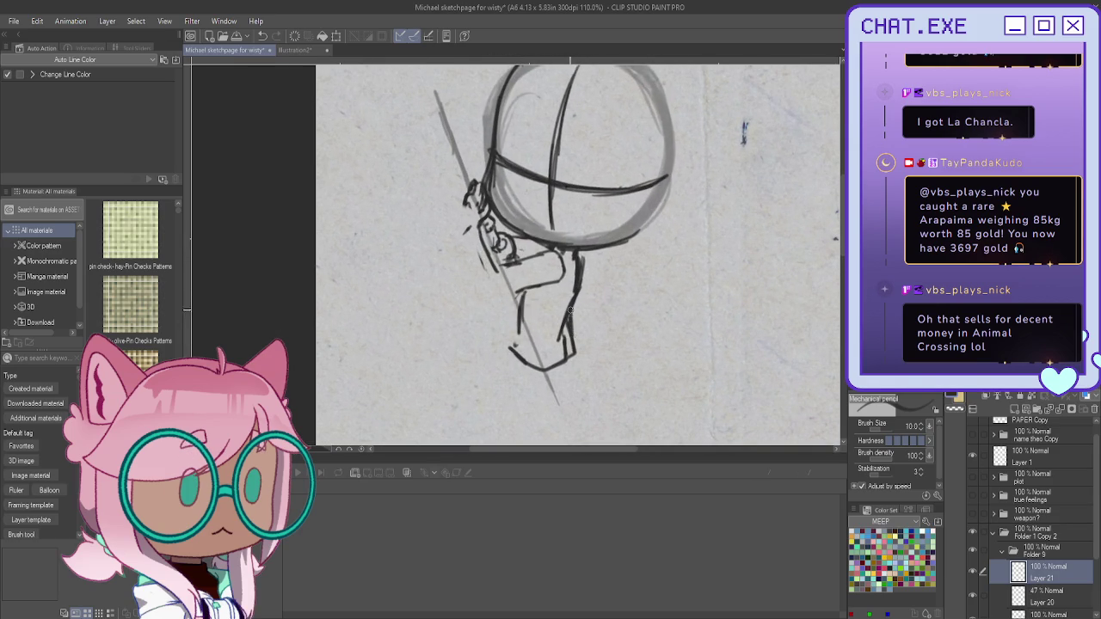
key(ctrl+z)
key(ctrl+z)
Step: Redraw the left neck line, then collapse Folder 9 and fade it to 42% opacity
mouse_move(521, 346)
mouse_down()
mouse_move(522, 298)
mouse_move(520, 353)
mouse_move(572, 362)
mouse_move(575, 342)
mouse_move(522, 359)
mouse_up()
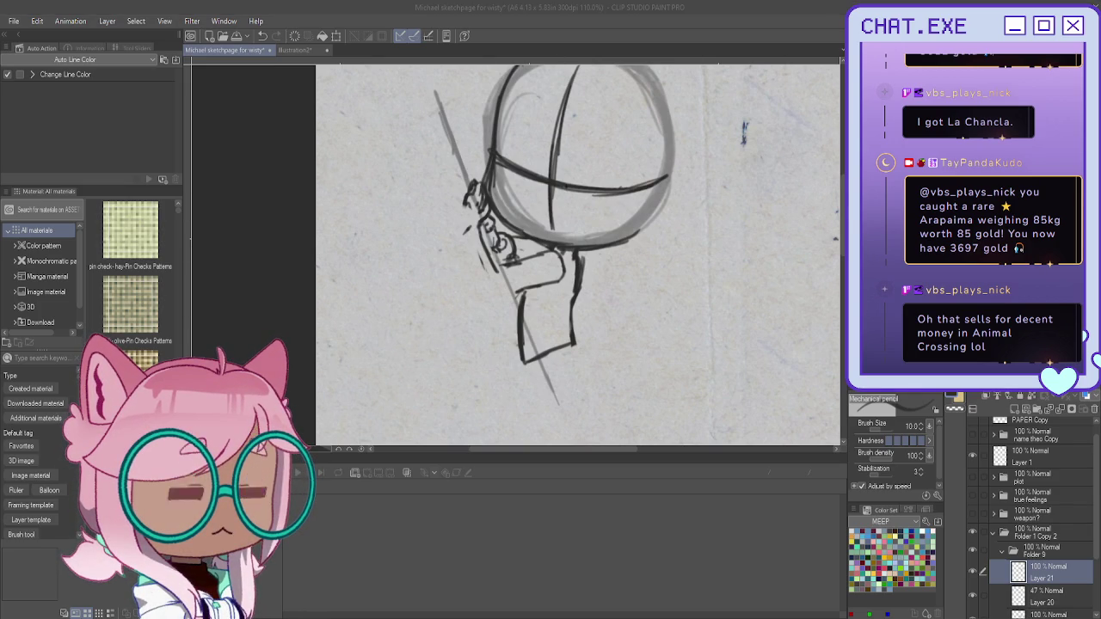
click(1000, 553)
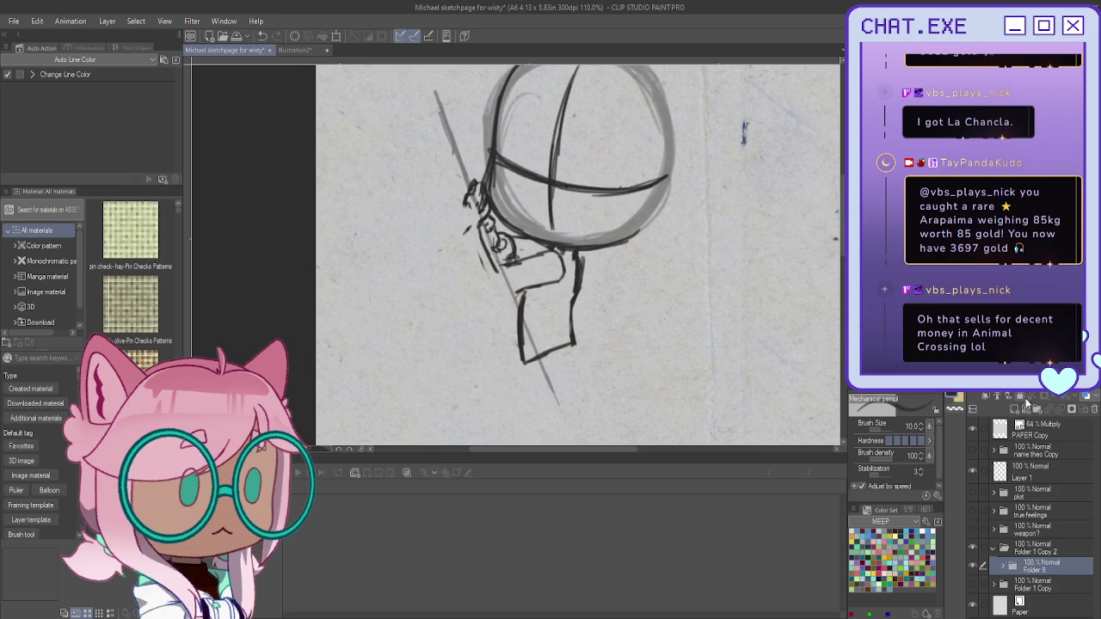
drag(1092, 408, 1023, 409)
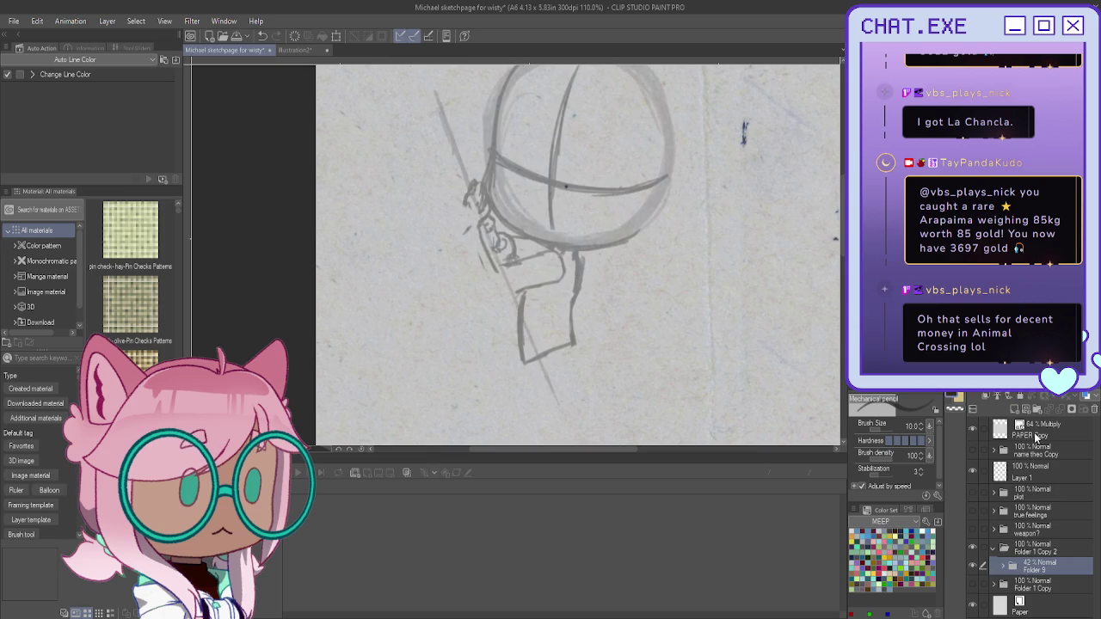
Step: On a new inking folder and layer, ink the left closed eye along the cross line
click(1036, 412)
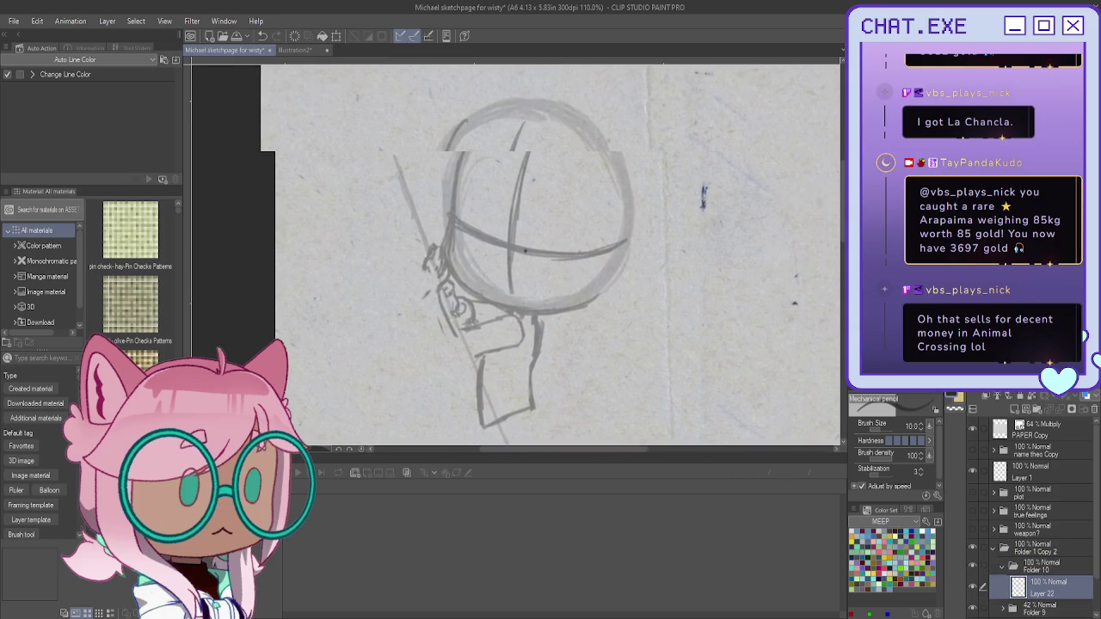
scroll(462, 207, up, 2)
scroll(463, 224, up, 3)
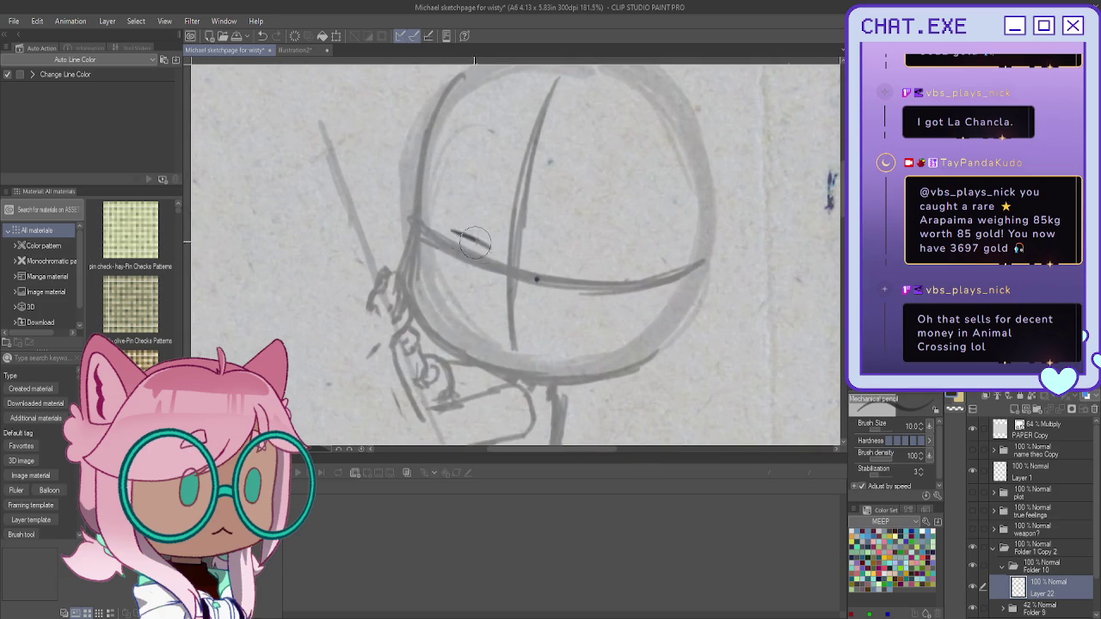
drag(438, 234, 482, 264)
drag(438, 232, 482, 270)
key(ctrl+z)
key(ctrl+z)
key(ctrl+z)
scroll(444, 237, down, 1)
scroll(444, 238, up, 2)
drag(422, 232, 487, 262)
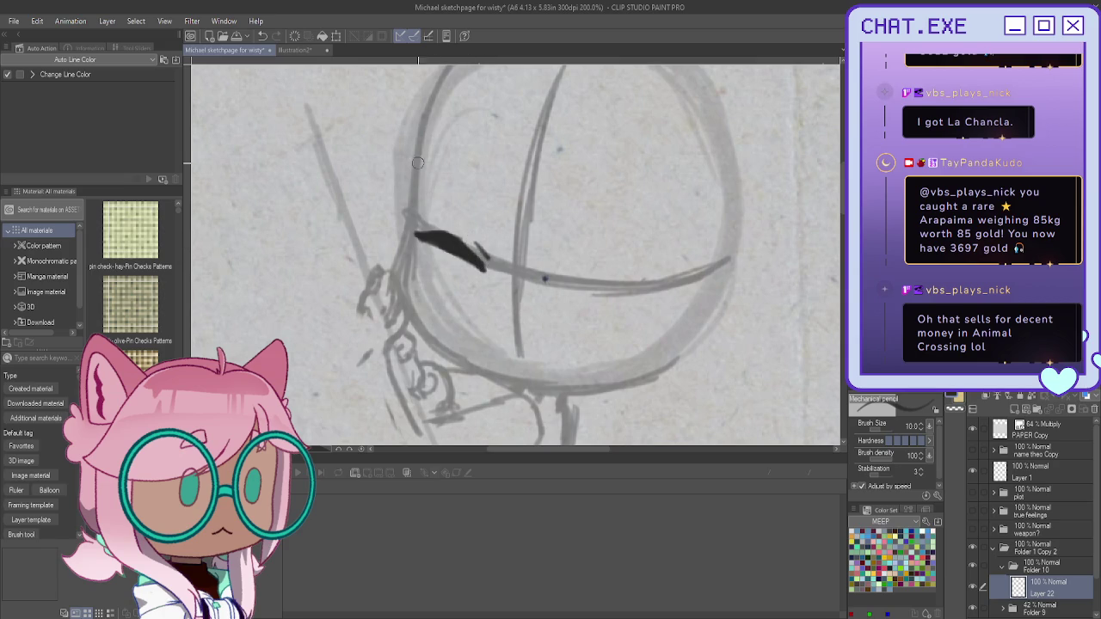
Step: Add an arc above the eye and ink both closed eyes solid black
drag(434, 181, 502, 210)
mouse_move(645, 216)
mouse_down()
mouse_move(568, 217)
mouse_move(651, 232)
mouse_up()
key(ctrl+z)
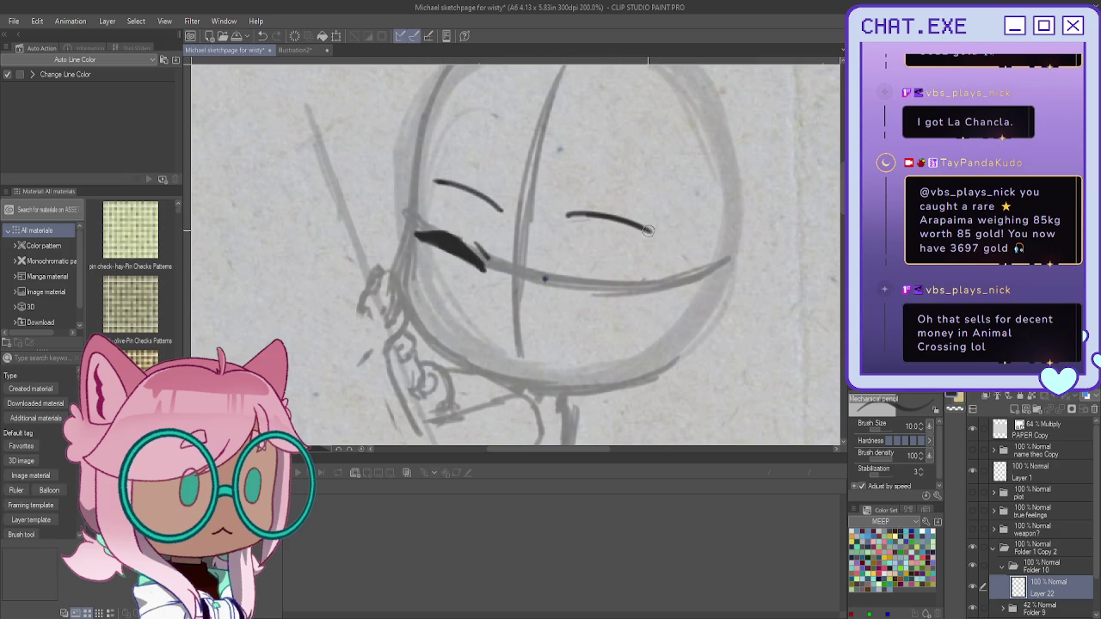
mouse_move(564, 292)
mouse_down()
mouse_move(624, 273)
mouse_move(590, 292)
mouse_up()
mouse_move(571, 289)
mouse_down()
mouse_move(628, 284)
mouse_move(593, 290)
mouse_move(589, 278)
mouse_move(564, 289)
mouse_move(632, 289)
mouse_up()
drag(451, 237, 435, 225)
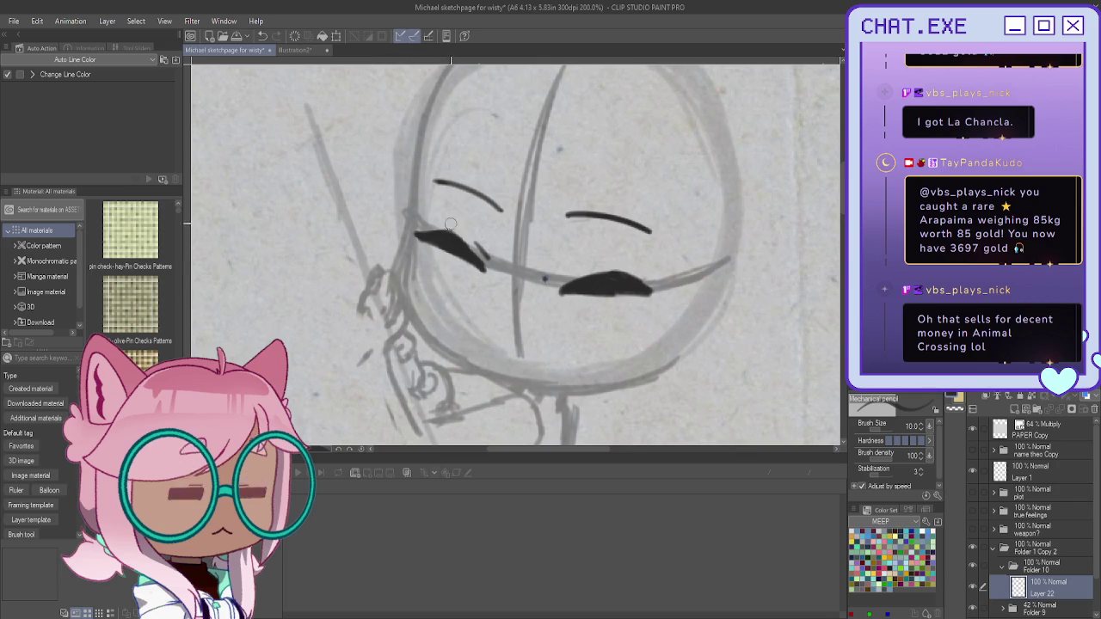
Step: Trim the black eye shapes and ink a small open mouth with teeth strokes
drag(420, 236, 487, 266)
mouse_move(561, 288)
mouse_down()
mouse_move(641, 289)
mouse_move(569, 277)
mouse_up()
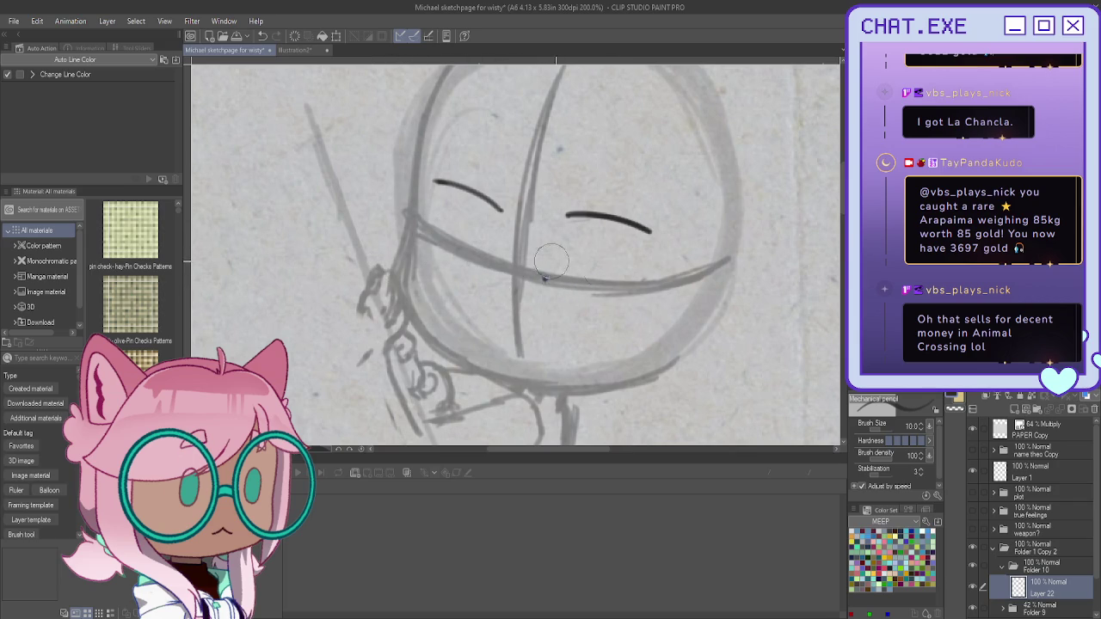
mouse_move(487, 248)
mouse_down()
mouse_move(421, 220)
mouse_move(487, 250)
mouse_up()
mouse_move(425, 220)
mouse_down()
mouse_move(463, 234)
mouse_move(463, 263)
mouse_up()
key(ctrl+z)
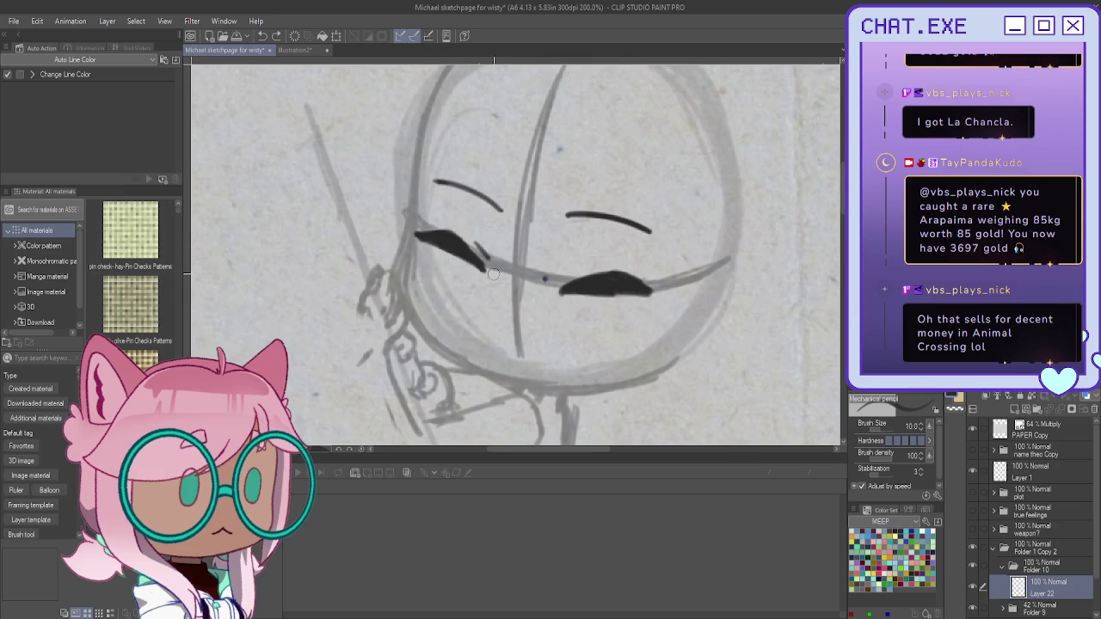
mouse_move(540, 338)
mouse_down()
mouse_move(495, 327)
mouse_move(540, 357)
mouse_up()
mouse_move(499, 326)
mouse_down()
mouse_move(500, 349)
mouse_move(520, 341)
mouse_move(506, 337)
mouse_move(541, 340)
mouse_move(514, 360)
mouse_up()
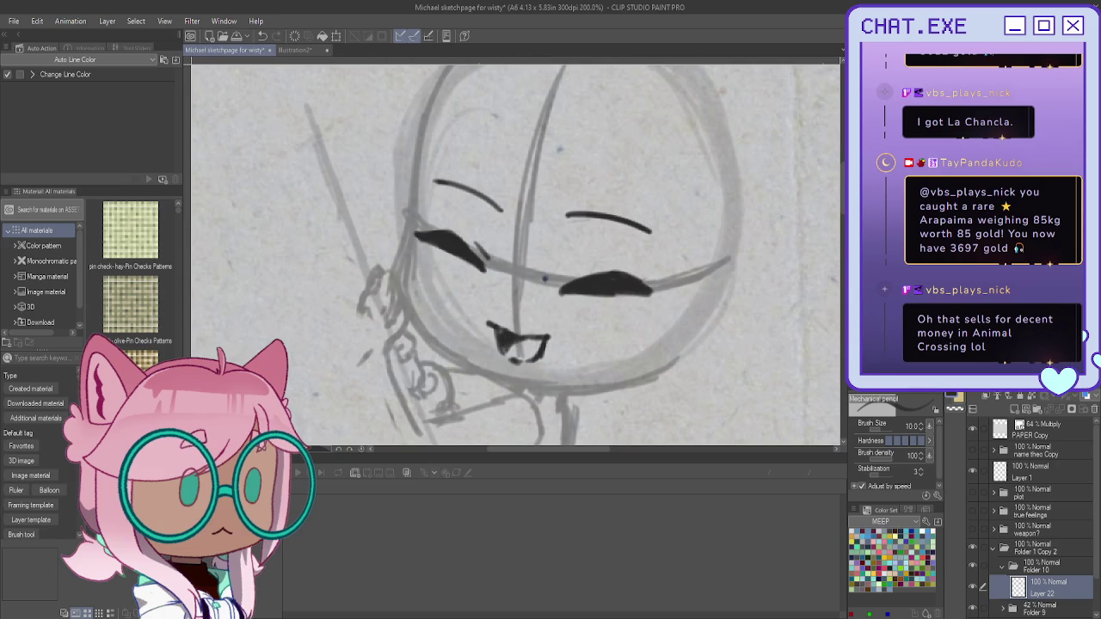
Step: On a horizontally flipped canvas, ink small hair strands beside the left cheek
key(h)
scroll(582, 281, up, 2)
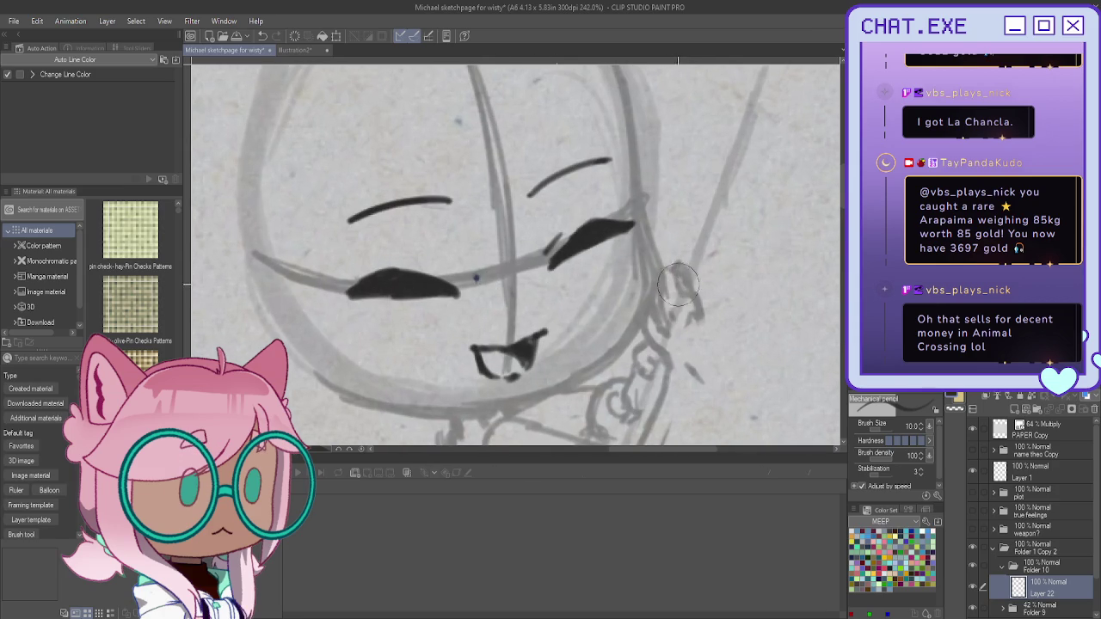
mouse_move(676, 266)
mouse_down()
mouse_move(701, 309)
mouse_move(687, 287)
mouse_move(685, 305)
mouse_move(680, 270)
mouse_move(657, 288)
mouse_move(662, 332)
mouse_move(651, 318)
mouse_up()
key(ctrl+z)
key(ctrl+z)
key(ctrl+z)
key(ctrl+z)
key(ctrl+z)
key(ctrl+z)
mouse_move(675, 276)
mouse_down()
mouse_move(655, 327)
mouse_move(681, 263)
mouse_move(705, 326)
mouse_up()
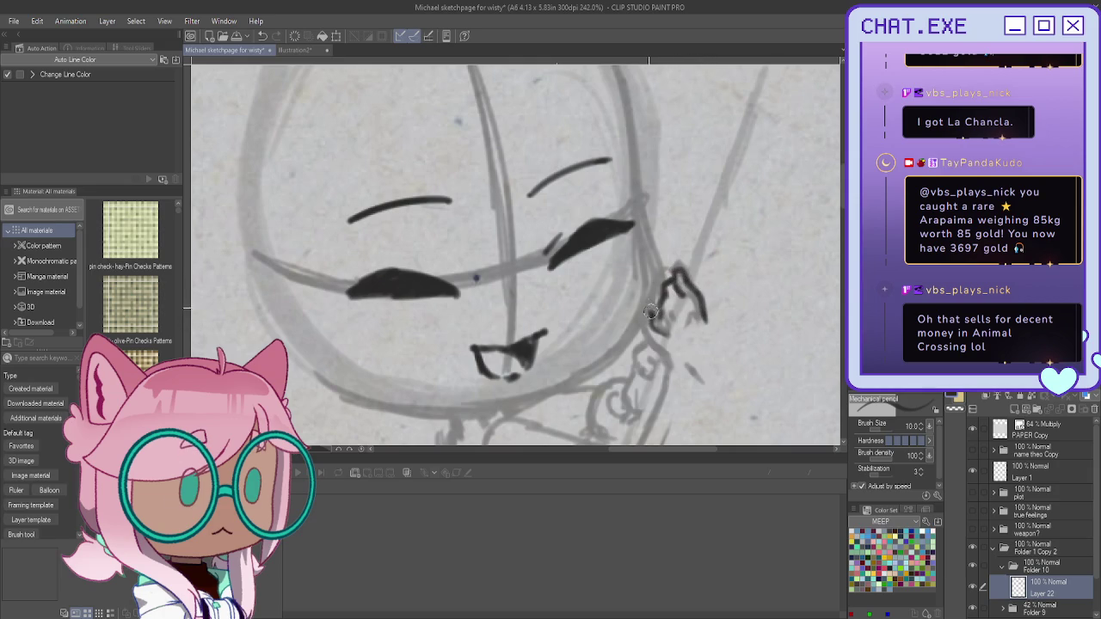
drag(669, 340, 648, 299)
key(ctrl+z)
key(ctrl+z)
drag(653, 306, 657, 329)
Step: Flip the canvas back, undo recent cheek strokes, and begin transforming the face inking
scroll(657, 312, down, 2)
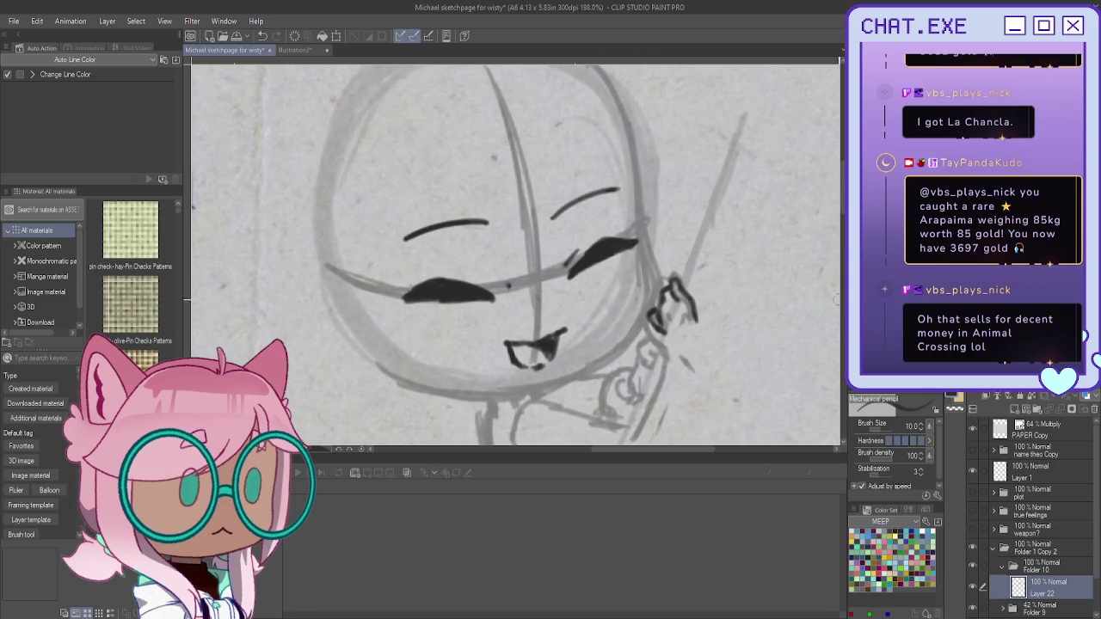
key(h)
scroll(341, 273, up, 1)
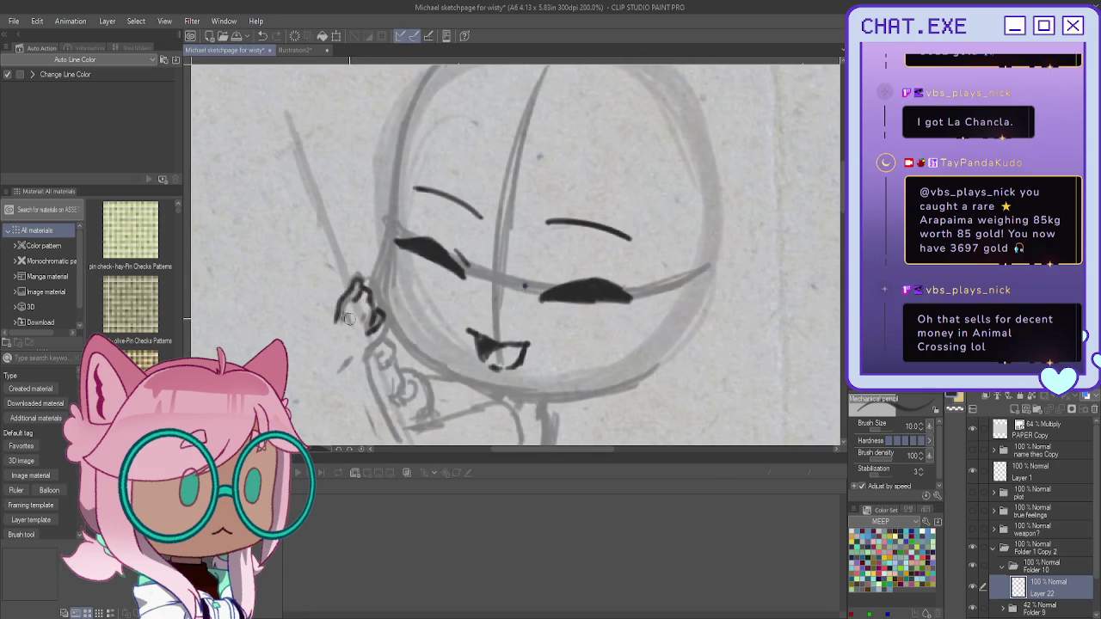
scroll(361, 378, down, 2)
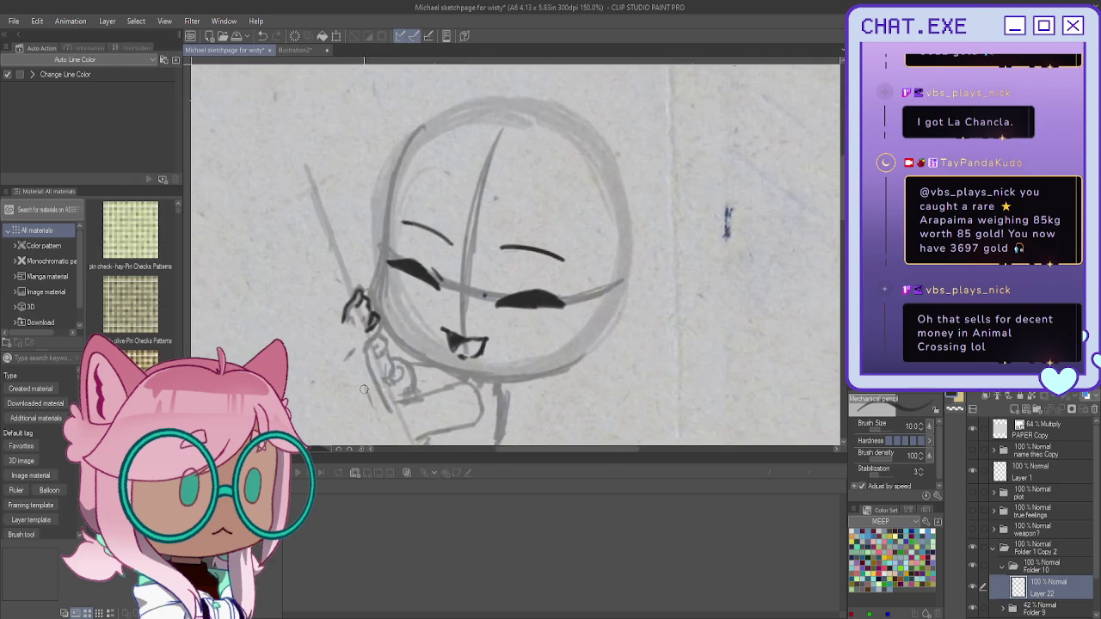
scroll(364, 389, up, 1)
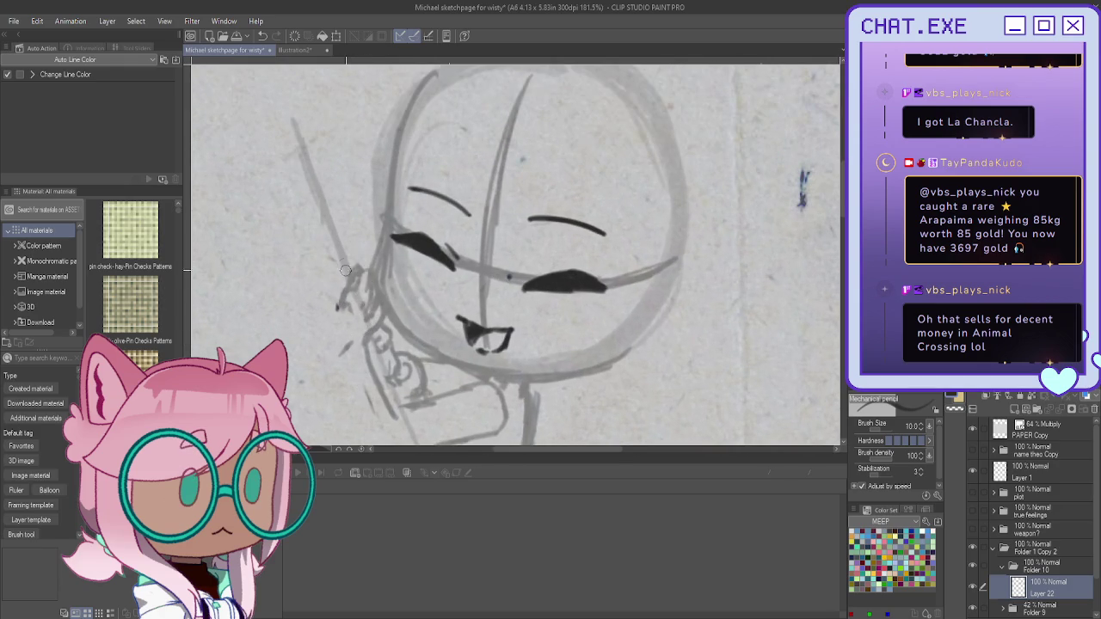
key(ctrl+z)
key(ctrl+t)
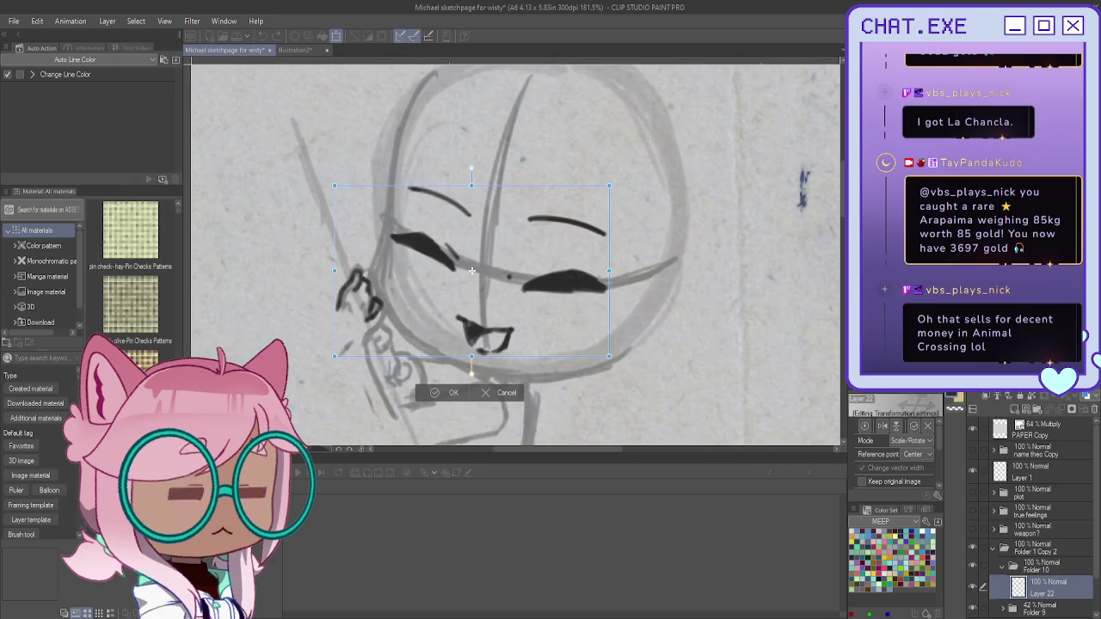
Step: Cancel the transform and copy a freehand selection of the cheek strands to a new layer
click(485, 396)
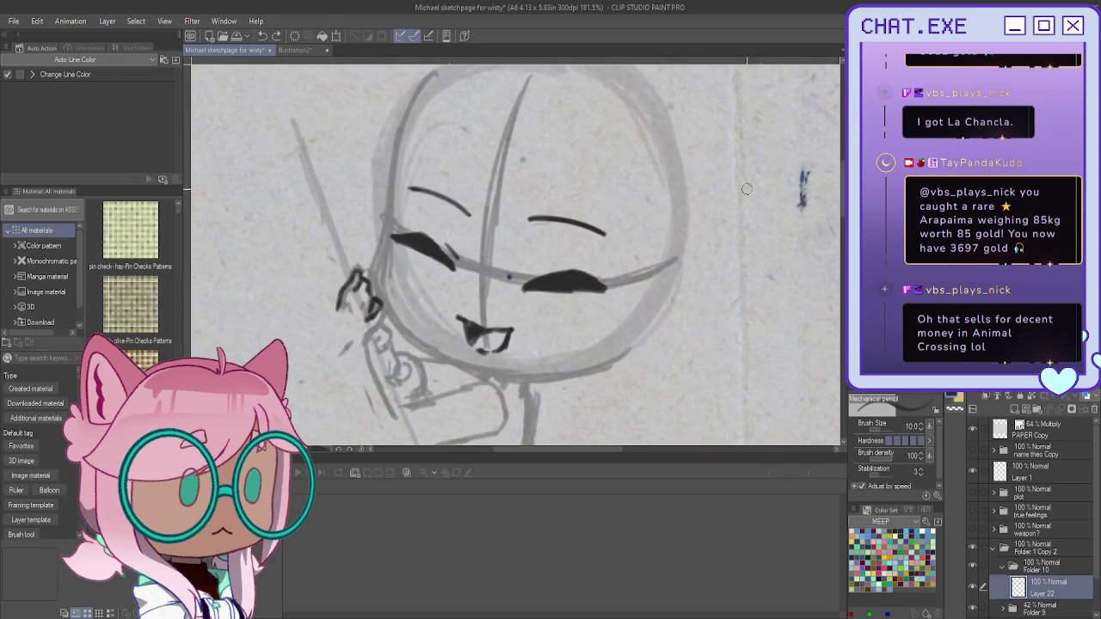
key(m)
drag(344, 245, 378, 344)
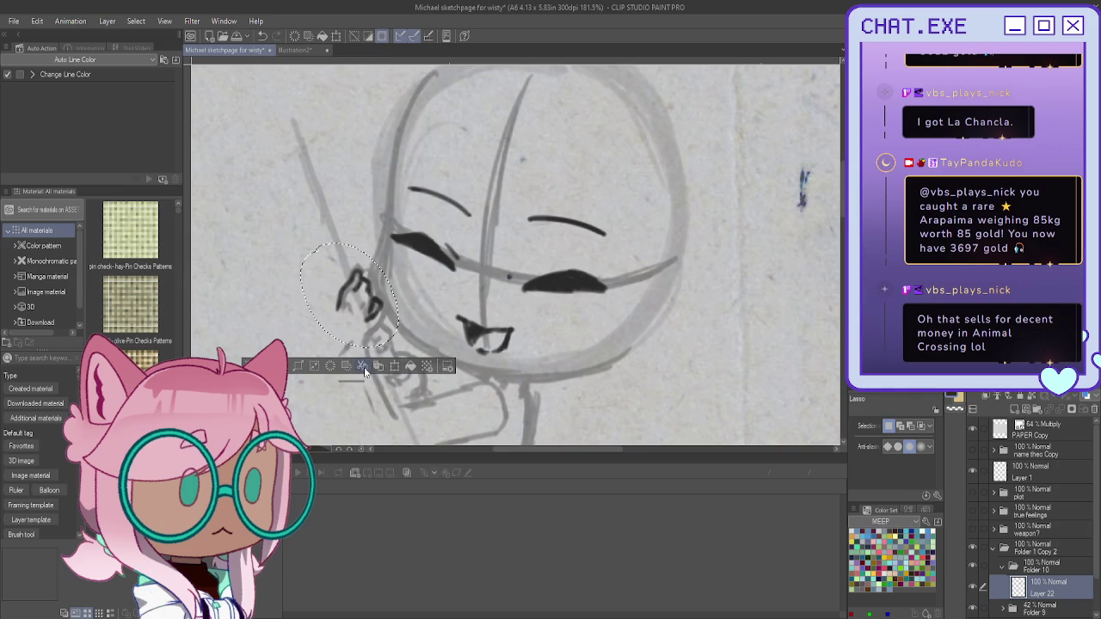
click(394, 366)
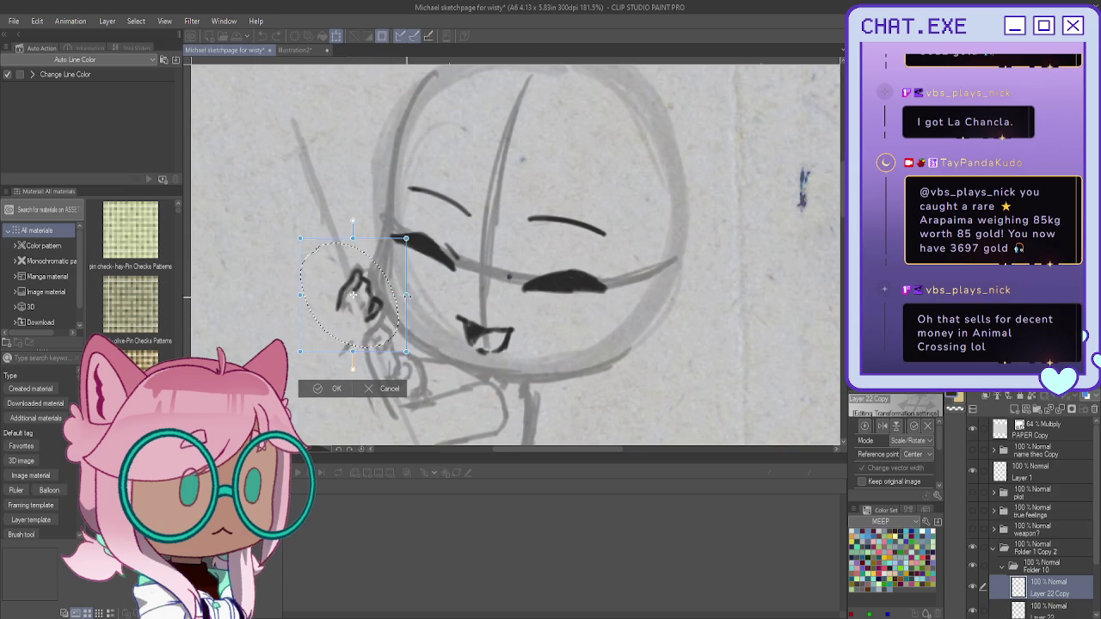
Step: Enlarge and reposition the copied hand strokes, apply the resize, and clear the selection
mouse_move(353, 351)
mouse_down()
mouse_move(365, 393)
mouse_move(356, 359)
mouse_up()
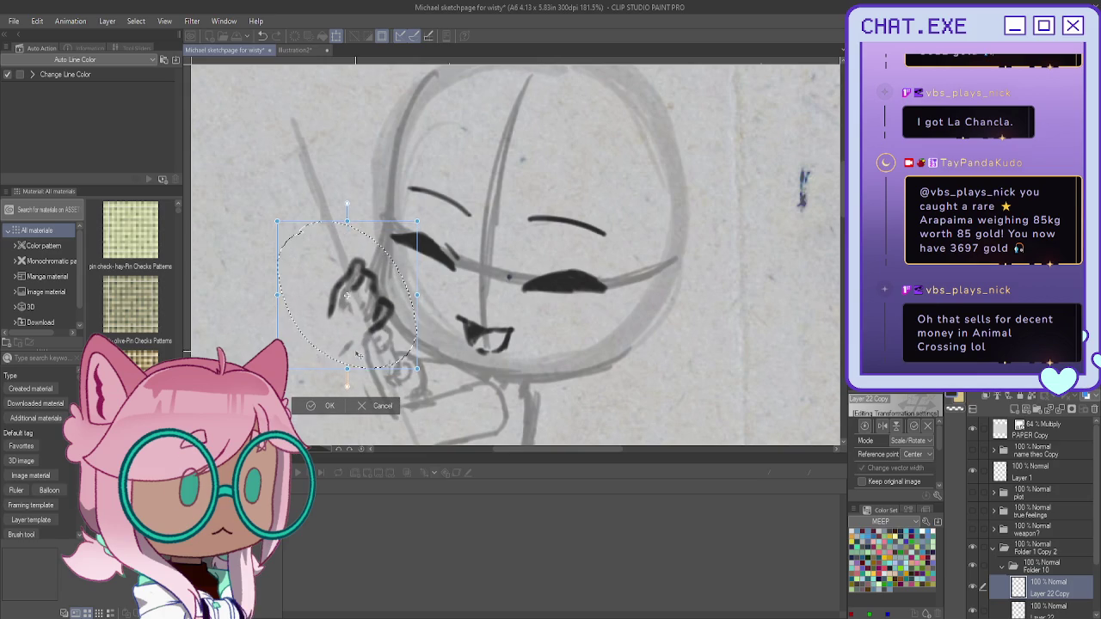
mouse_move(356, 360)
mouse_down()
mouse_move(346, 377)
mouse_move(343, 366)
mouse_up()
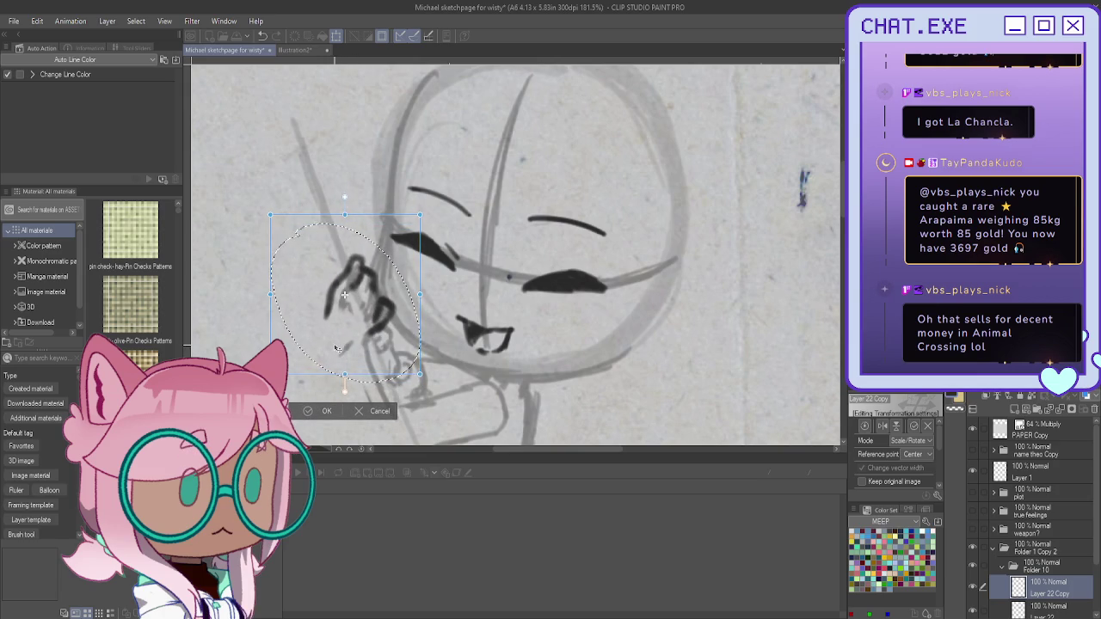
click(327, 411)
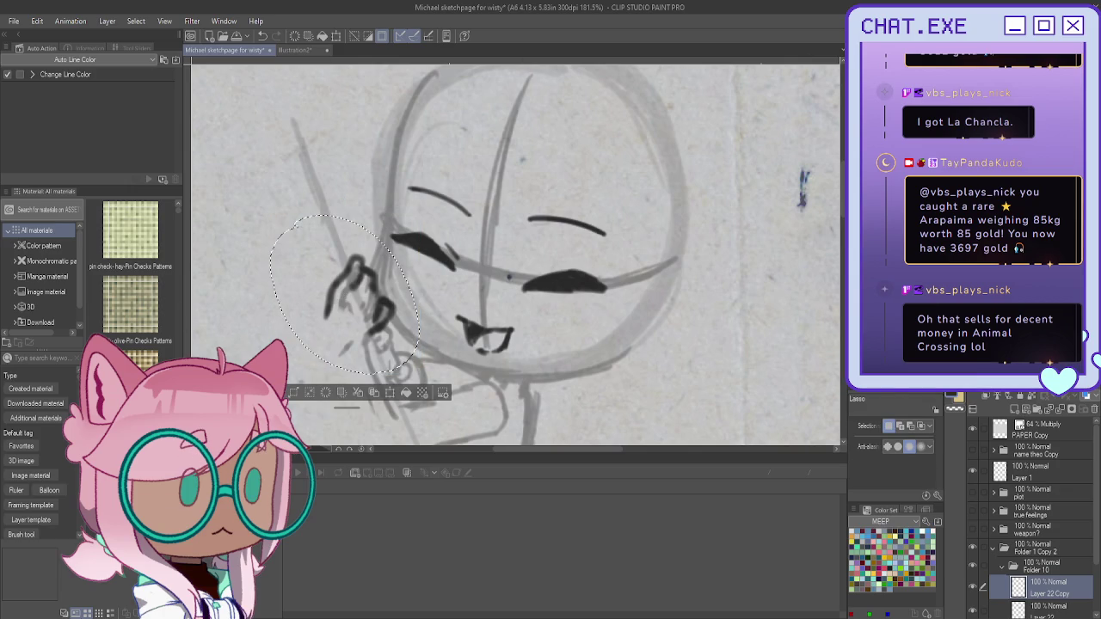
scroll(516, 258, down, 1)
scroll(516, 258, left, 3)
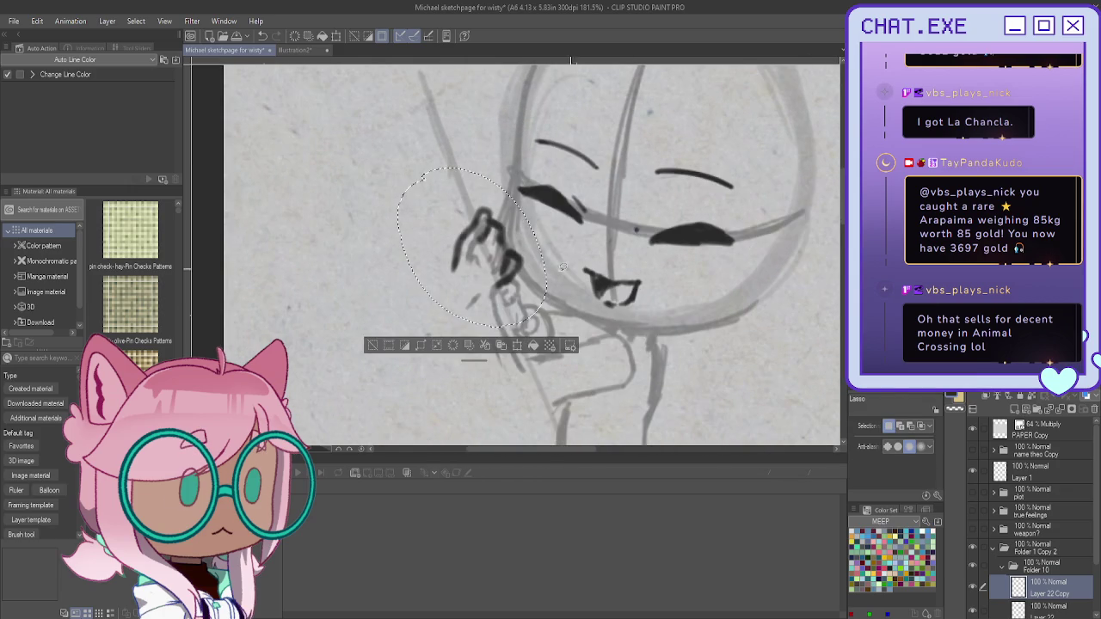
key(ctrl+d)
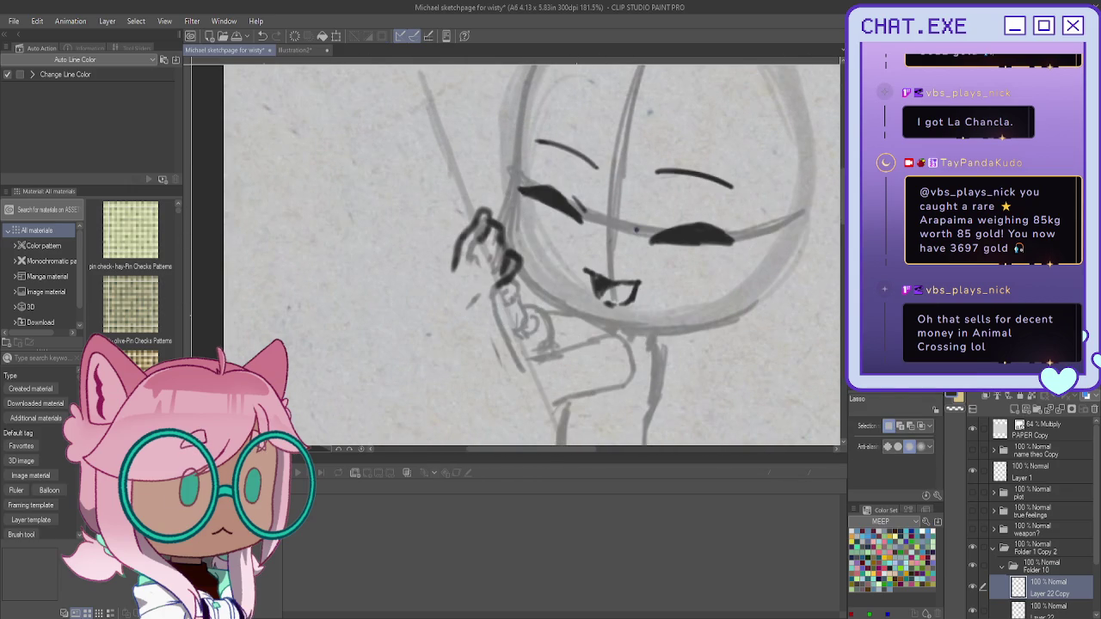
key(p)
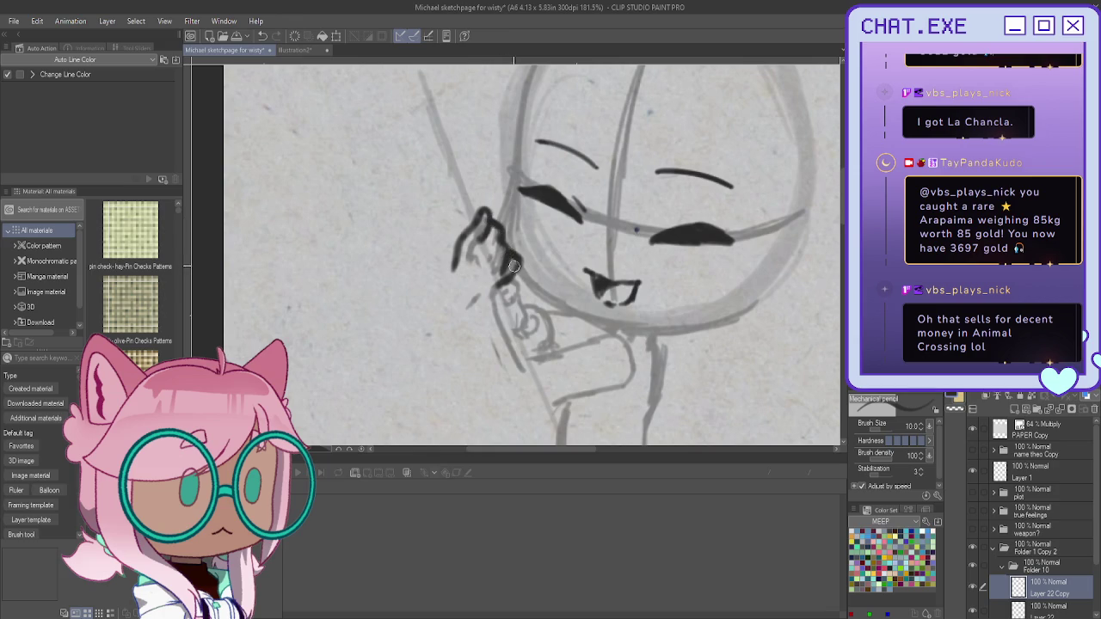
Step: Ink the fist's outline from the small top curl down to its closed bottom
mouse_move(502, 284)
mouse_down()
mouse_move(501, 327)
mouse_move(521, 372)
mouse_move(549, 352)
mouse_up()
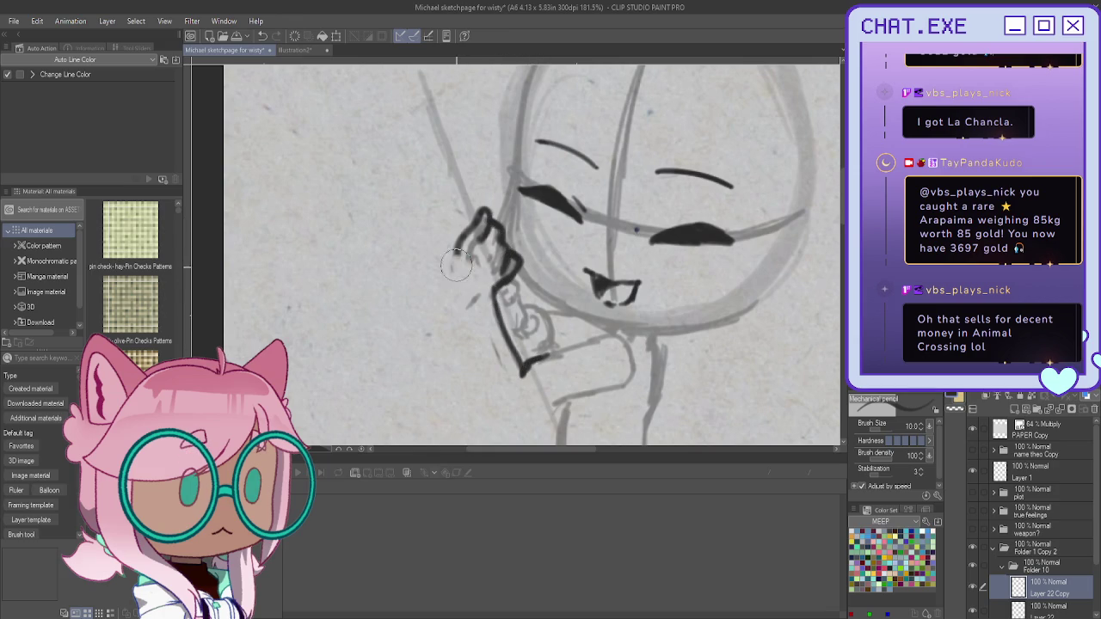
drag(464, 239, 458, 256)
drag(484, 212, 477, 223)
drag(487, 216, 505, 262)
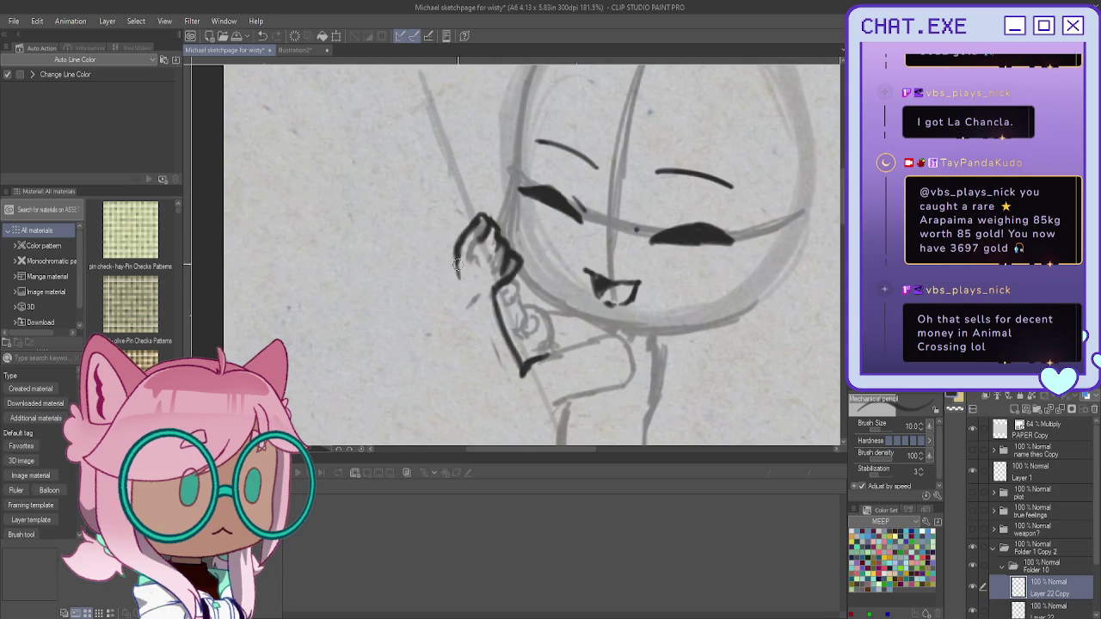
mouse_move(486, 287)
mouse_down()
mouse_move(464, 276)
mouse_move(460, 225)
mouse_move(457, 277)
mouse_move(490, 292)
mouse_move(458, 316)
mouse_up()
Step: Ink the fist's lower edge and left side, then undo a trial hatching stroke
scroll(486, 290, down, 2)
drag(449, 272, 449, 317)
mouse_move(475, 280)
mouse_down()
mouse_move(454, 299)
mouse_move(483, 306)
mouse_move(461, 308)
mouse_move(456, 280)
mouse_up()
key(ctrl+z)
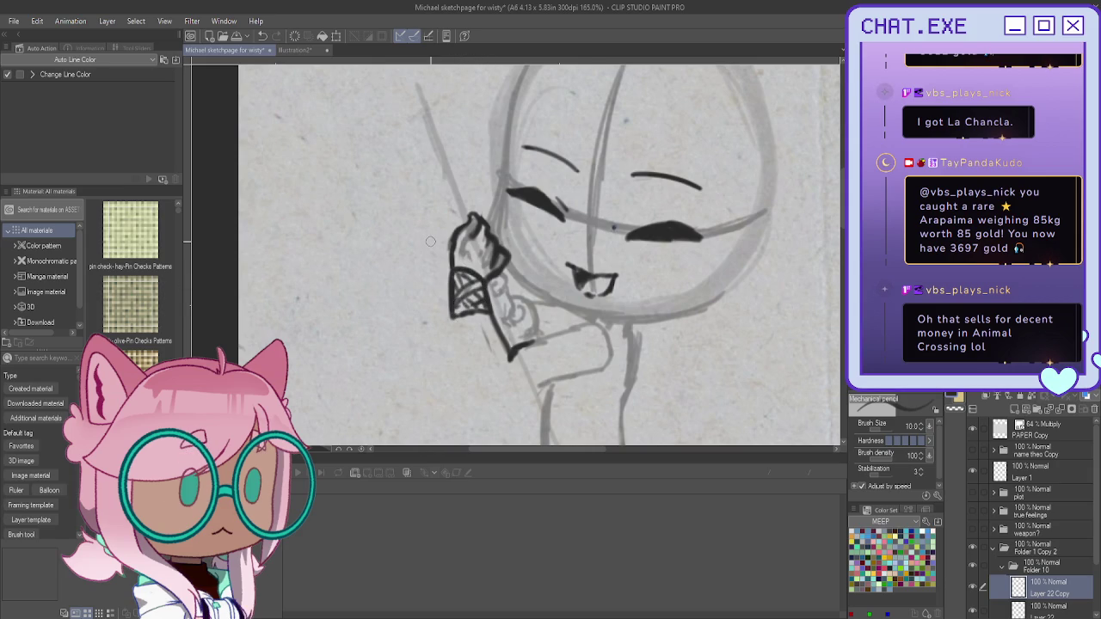
Step: Ink curves and hatching around the hand and bow, erasing a stray curve below the hand
mouse_move(430, 241)
mouse_down()
mouse_move(494, 278)
mouse_move(522, 378)
mouse_up()
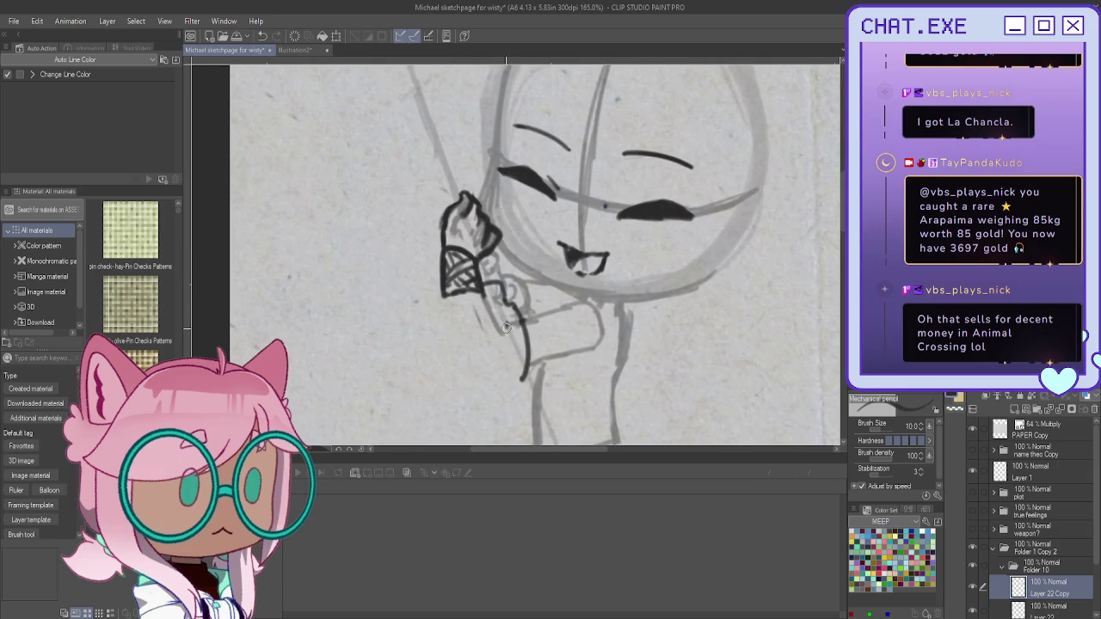
drag(508, 333, 491, 384)
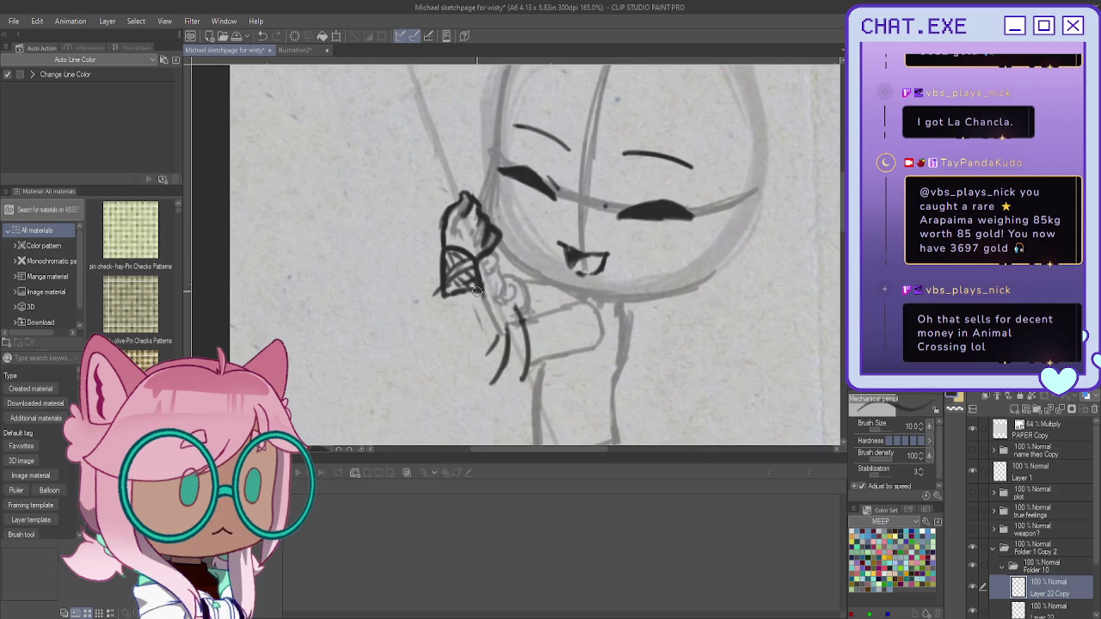
mouse_move(475, 297)
mouse_down()
mouse_move(443, 296)
mouse_move(475, 292)
mouse_move(457, 290)
mouse_up()
mouse_move(480, 279)
mouse_down()
mouse_move(516, 311)
mouse_move(459, 335)
mouse_up()
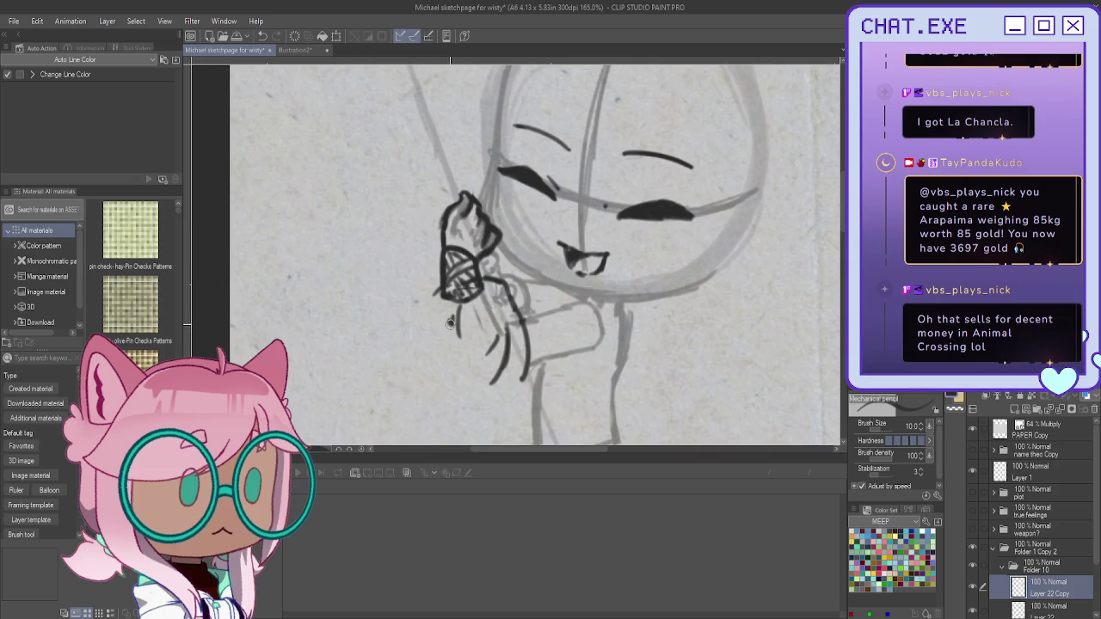
drag(512, 299, 528, 372)
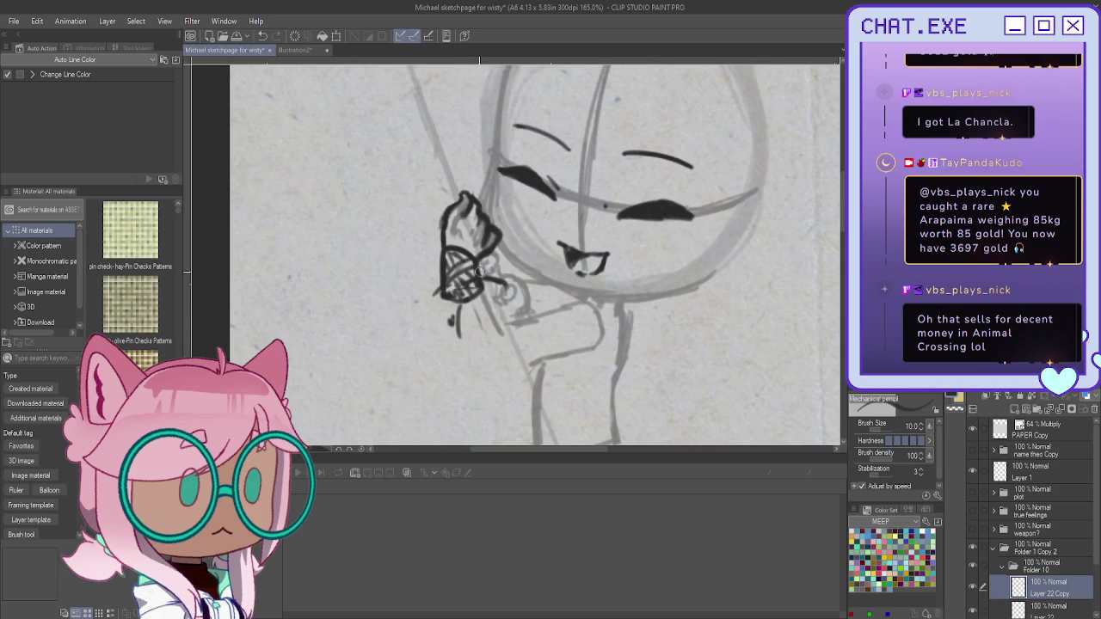
mouse_move(478, 270)
mouse_down()
mouse_move(502, 284)
mouse_move(525, 335)
mouse_move(525, 373)
mouse_up()
mouse_move(521, 315)
mouse_down()
mouse_move(543, 380)
mouse_move(531, 387)
mouse_up()
mouse_move(440, 279)
mouse_down()
mouse_move(418, 310)
mouse_move(451, 396)
mouse_up()
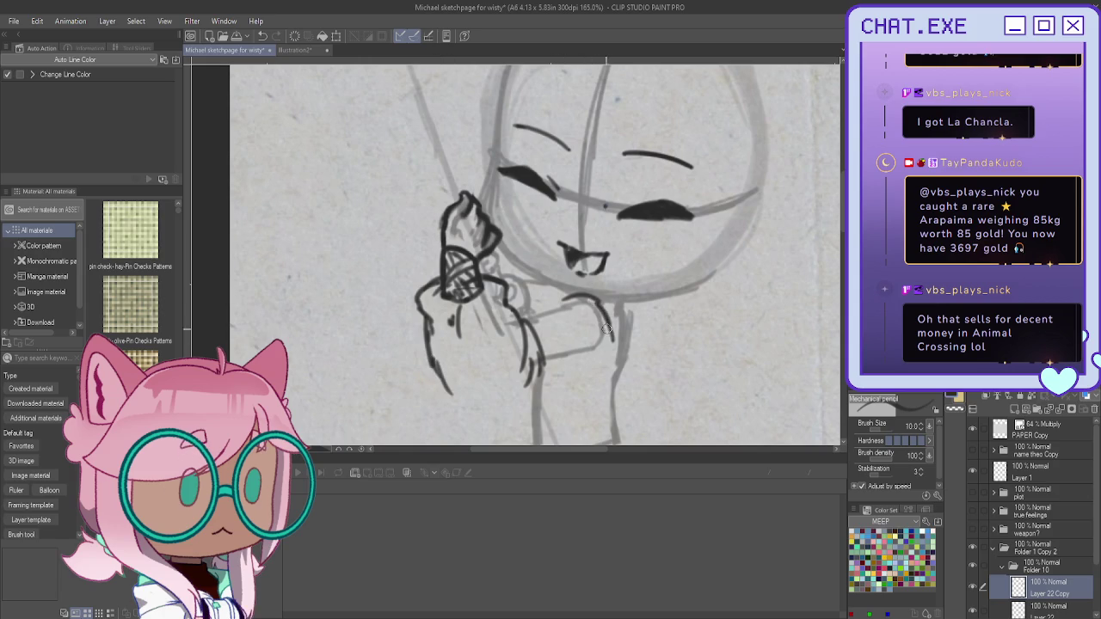
Step: Hatch the collar under the chin, ink lines below it, and add knuckle details
mouse_move(602, 291)
mouse_down()
mouse_move(624, 319)
mouse_move(633, 310)
mouse_move(625, 327)
mouse_move(595, 306)
mouse_move(590, 317)
mouse_move(538, 306)
mouse_move(582, 322)
mouse_move(540, 307)
mouse_up()
key(ctrl+z)
key(ctrl+z)
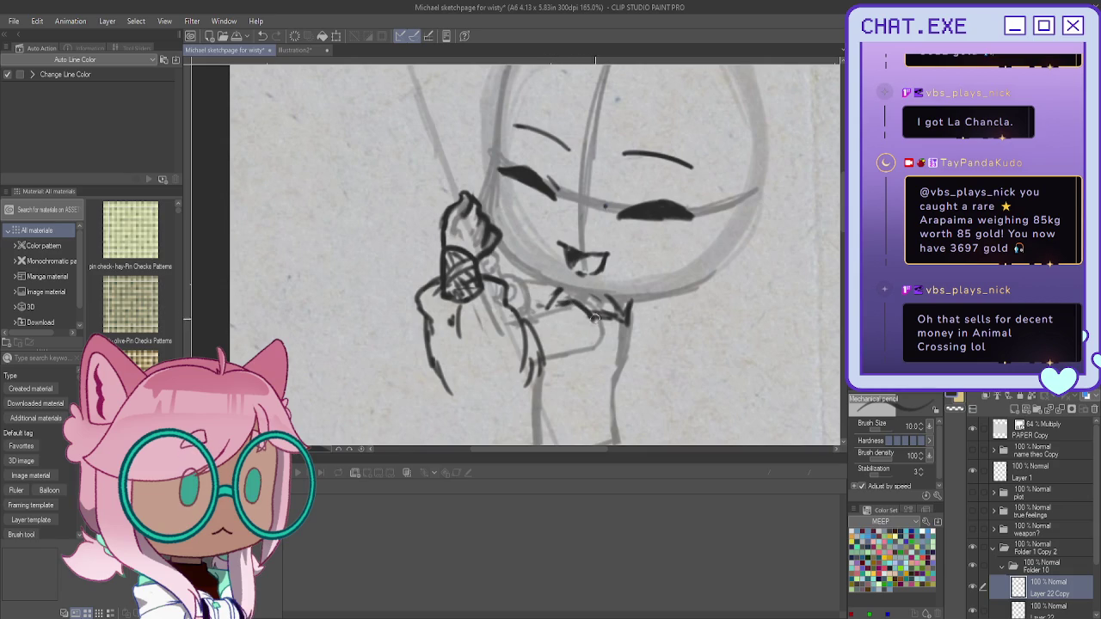
mouse_move(601, 290)
mouse_down()
mouse_move(561, 303)
mouse_move(586, 318)
mouse_move(557, 303)
mouse_move(542, 313)
mouse_up()
mouse_move(609, 327)
mouse_down()
mouse_move(595, 361)
mouse_move(536, 383)
mouse_up()
mouse_move(574, 303)
mouse_down()
mouse_move(516, 318)
mouse_move(540, 339)
mouse_move(540, 388)
mouse_up()
mouse_move(547, 384)
mouse_down()
mouse_move(513, 401)
mouse_move(451, 384)
mouse_move(481, 395)
mouse_up()
mouse_move(490, 246)
mouse_down()
mouse_move(492, 274)
mouse_move(483, 270)
mouse_move(515, 303)
mouse_move(521, 289)
mouse_move(531, 319)
mouse_up()
drag(519, 276, 534, 301)
scroll(507, 267, down, 2)
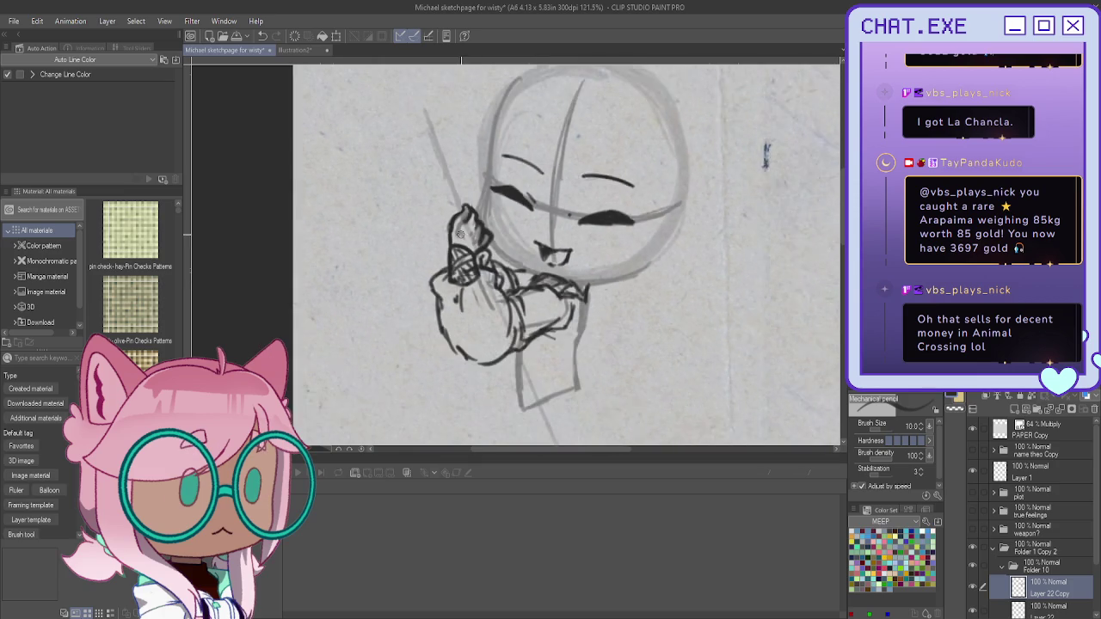
Step: Ink the sleeve's bottom edge and both sides down to the rounded cuff
scroll(444, 278, down, 2)
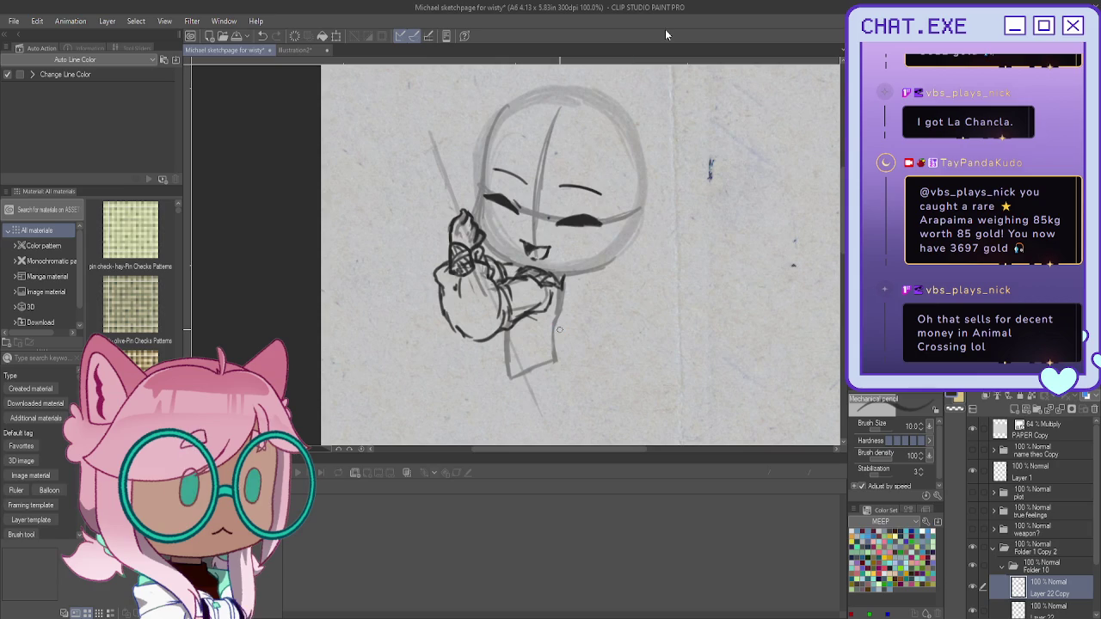
key(alt+Tab)
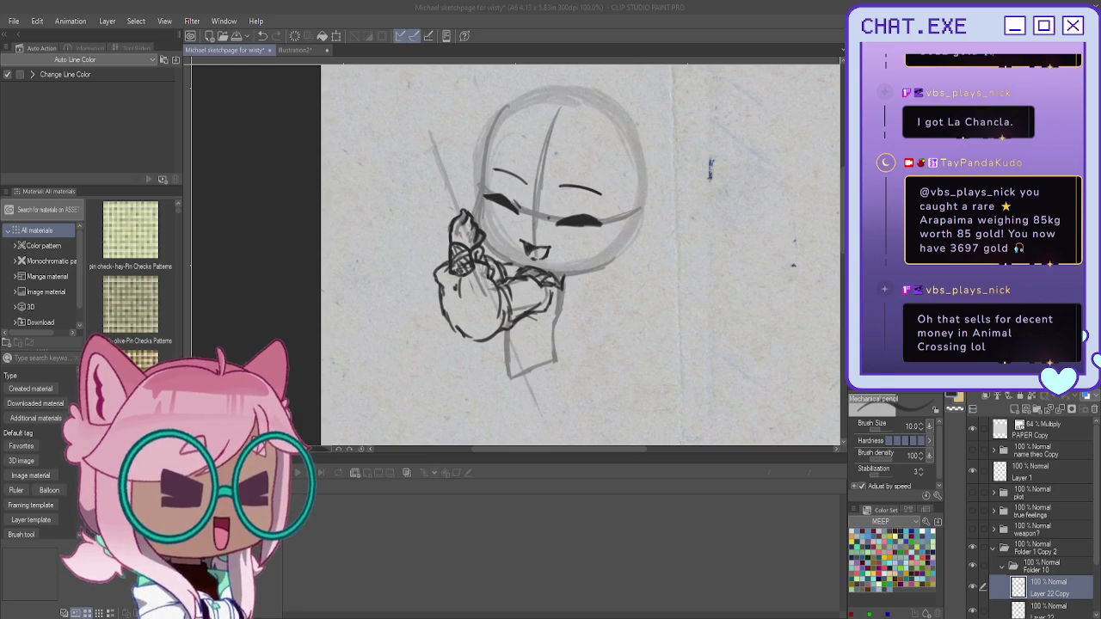
scroll(540, 352, up, 2)
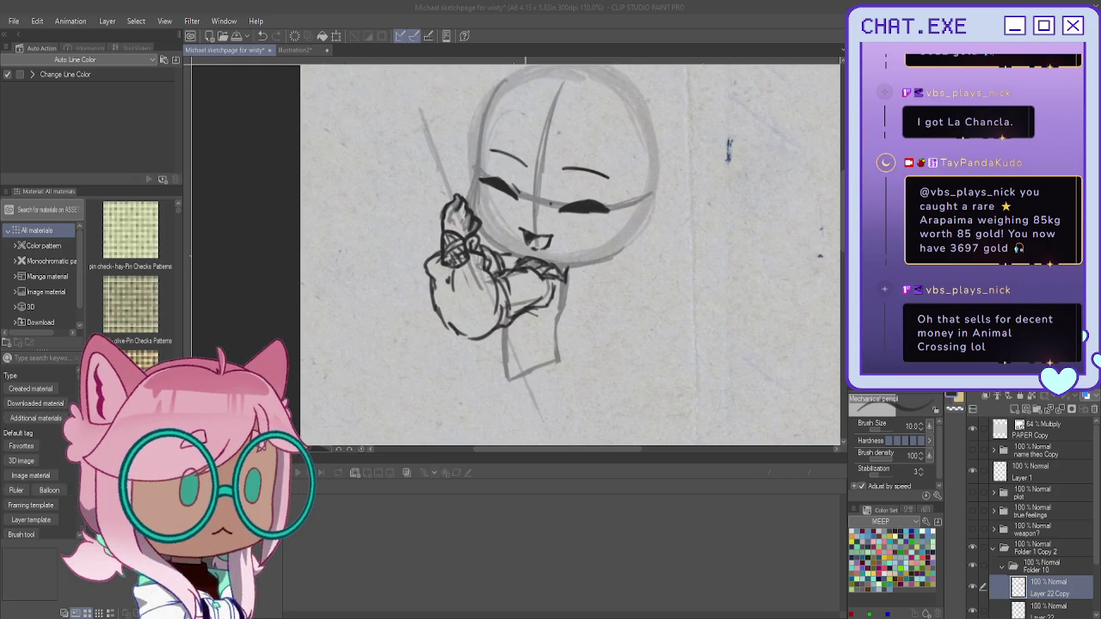
mouse_move(506, 361)
mouse_down()
mouse_move(566, 359)
mouse_move(514, 374)
mouse_move(540, 371)
mouse_up()
mouse_move(575, 267)
mouse_down()
mouse_move(564, 337)
mouse_move(571, 282)
mouse_move(568, 312)
mouse_up()
mouse_move(574, 259)
mouse_down()
mouse_move(561, 357)
mouse_move(546, 357)
mouse_up()
drag(543, 341, 495, 368)
mouse_move(490, 325)
mouse_down()
mouse_move(498, 363)
mouse_move(547, 374)
mouse_move(494, 367)
mouse_move(537, 392)
mouse_move(493, 373)
mouse_up()
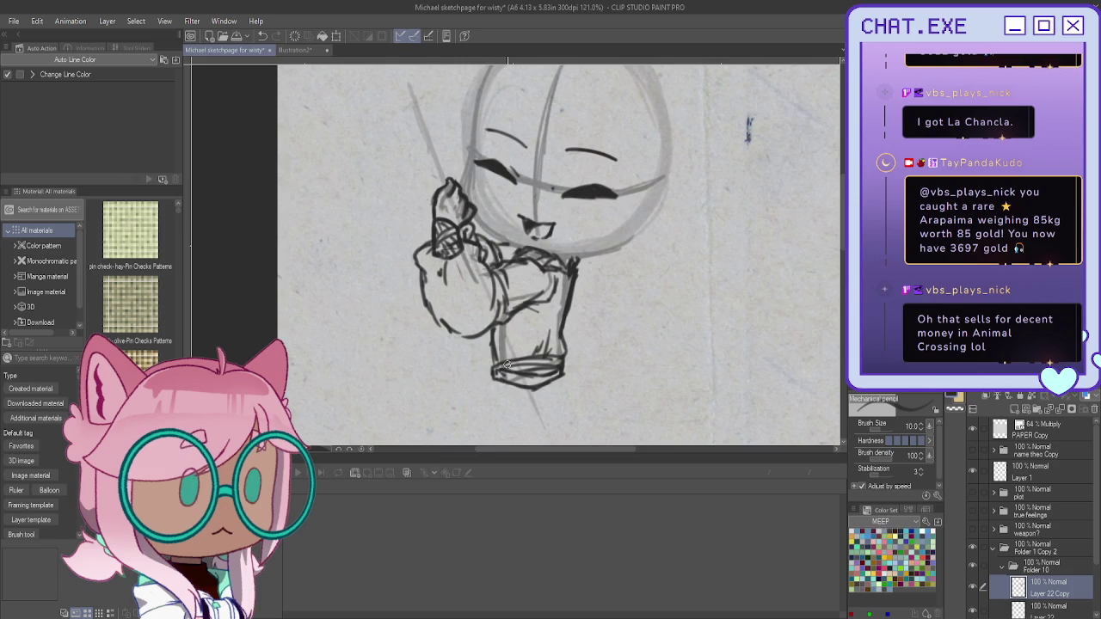
Step: Add new Layer 23 above Layer 22 Copy and sketch a faint stroke along the arm
click(1015, 408)
drag(516, 258, 588, 271)
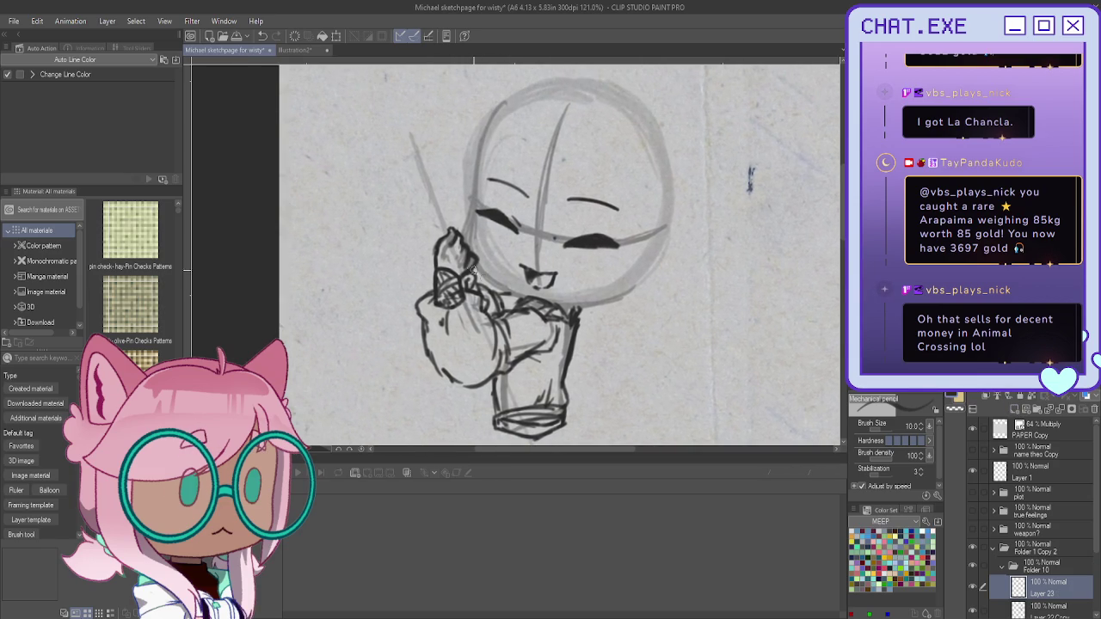
drag(467, 281, 538, 443)
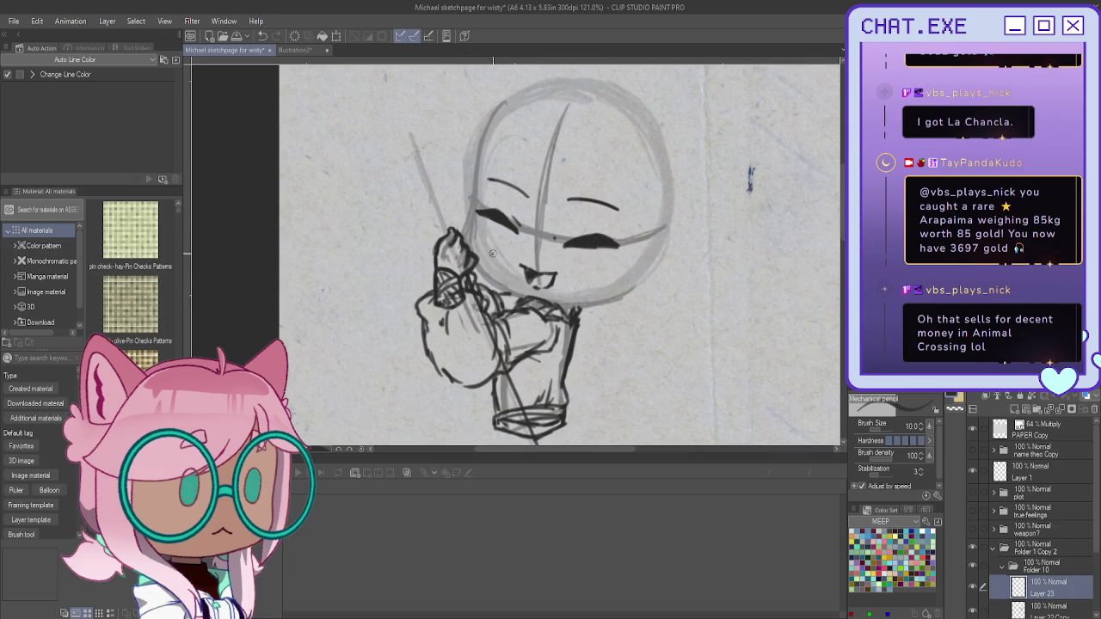
Step: Ink the sword hilt beside the head and add small strokes on the hand and sleeve
key(ctrl+z)
drag(427, 177, 439, 239)
mouse_move(428, 191)
mouse_down()
mouse_move(425, 214)
mouse_move(437, 191)
mouse_up()
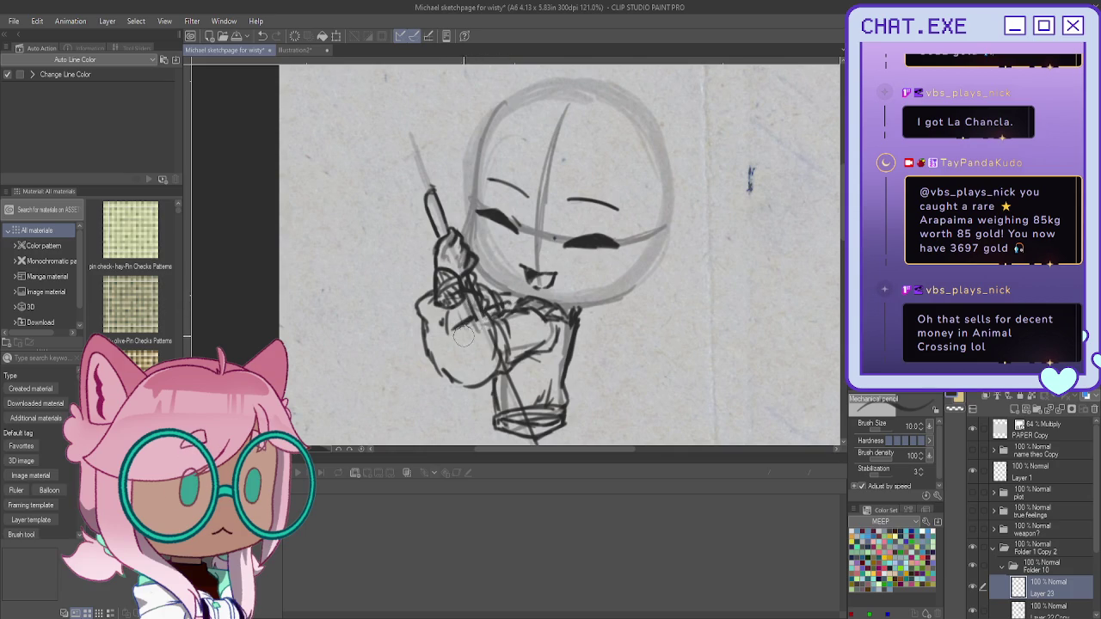
mouse_move(483, 326)
mouse_down()
mouse_move(456, 331)
mouse_move(475, 332)
mouse_up()
scroll(447, 271, down, 3)
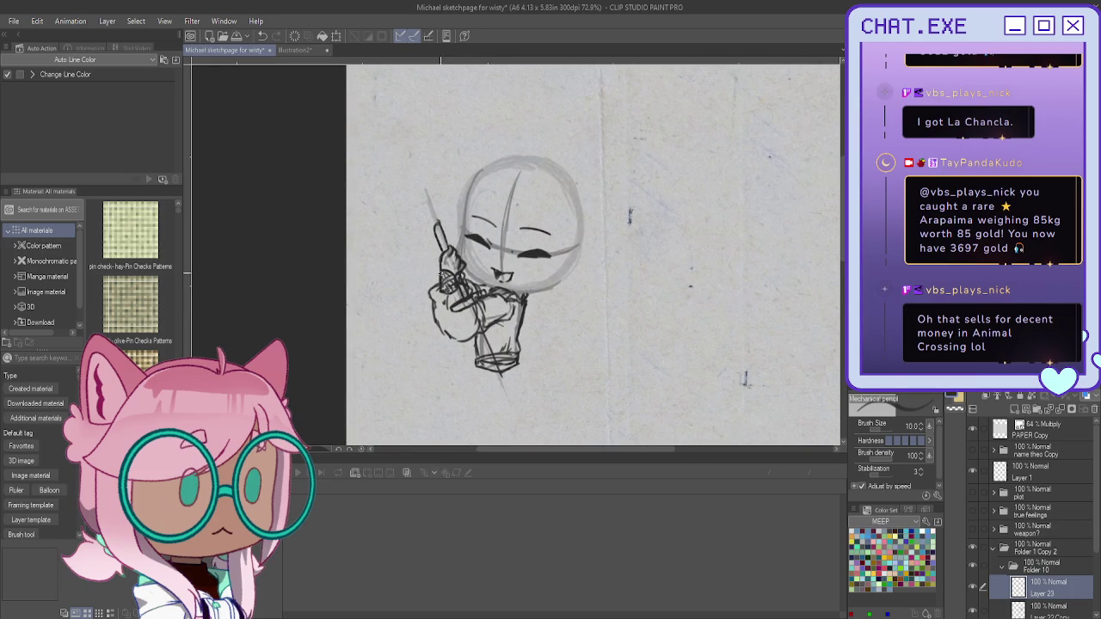
scroll(443, 280, up, 2)
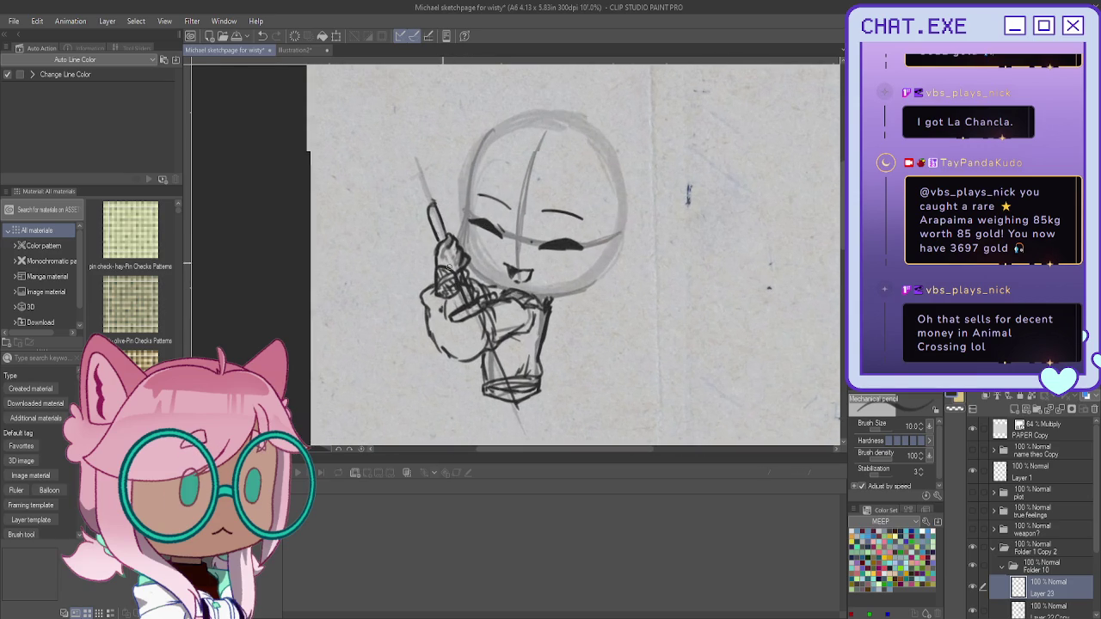
mouse_move(432, 203)
mouse_down()
mouse_move(445, 244)
mouse_move(441, 220)
mouse_move(437, 237)
mouse_up()
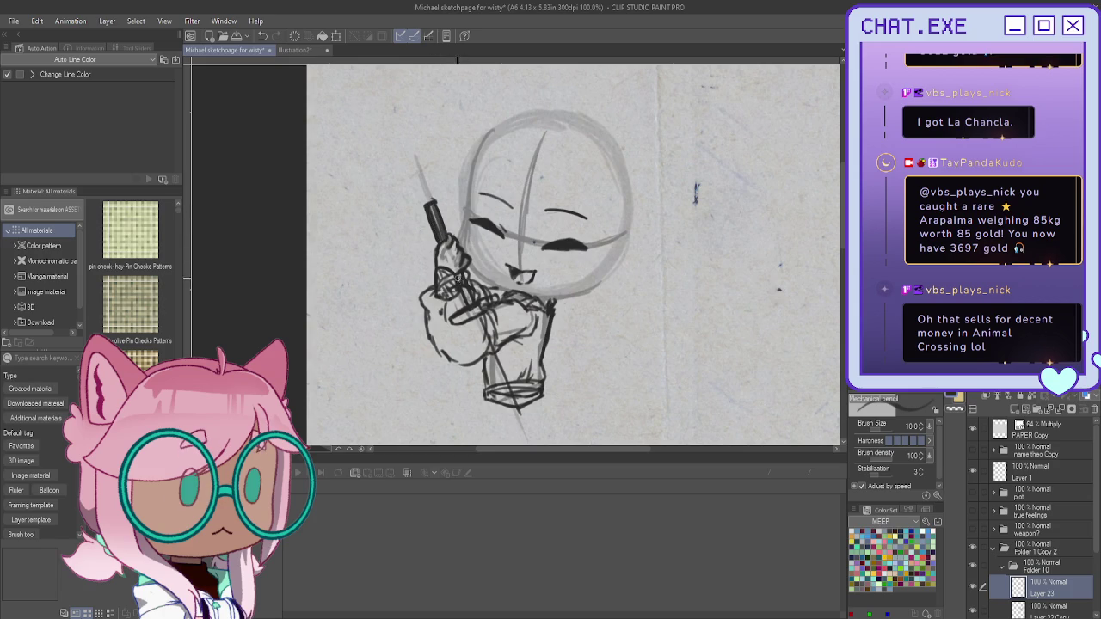
drag(459, 279, 472, 303)
drag(459, 313, 452, 327)
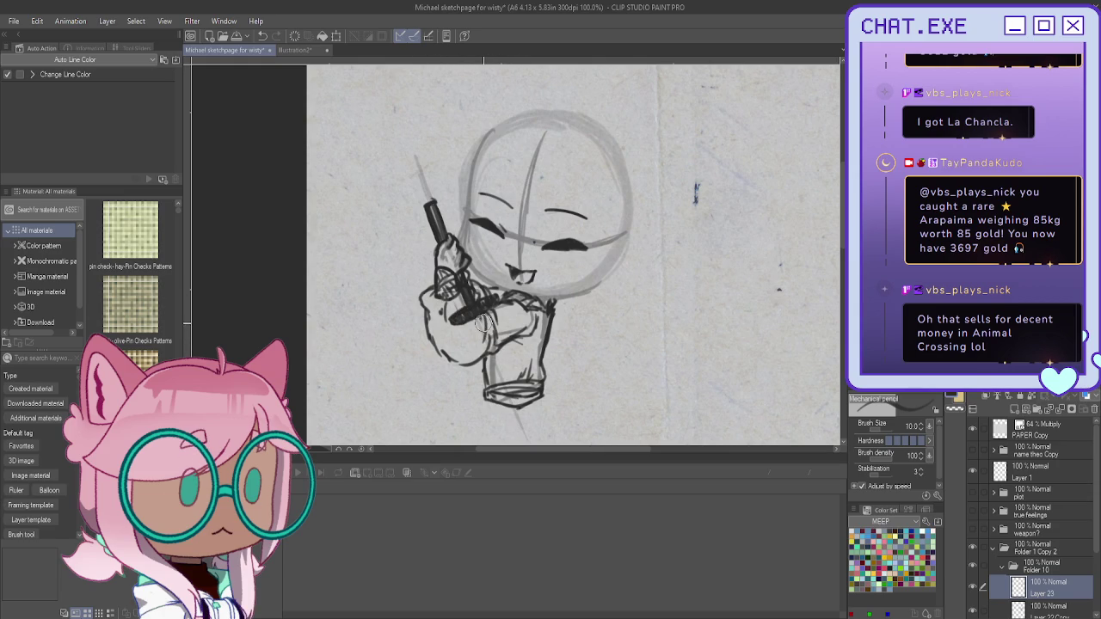
Step: Ink the diagonal blade along the forearm past the cuff, redrawing it until it fits
drag(485, 319, 527, 415)
key(ctrl+z)
drag(485, 310, 536, 438)
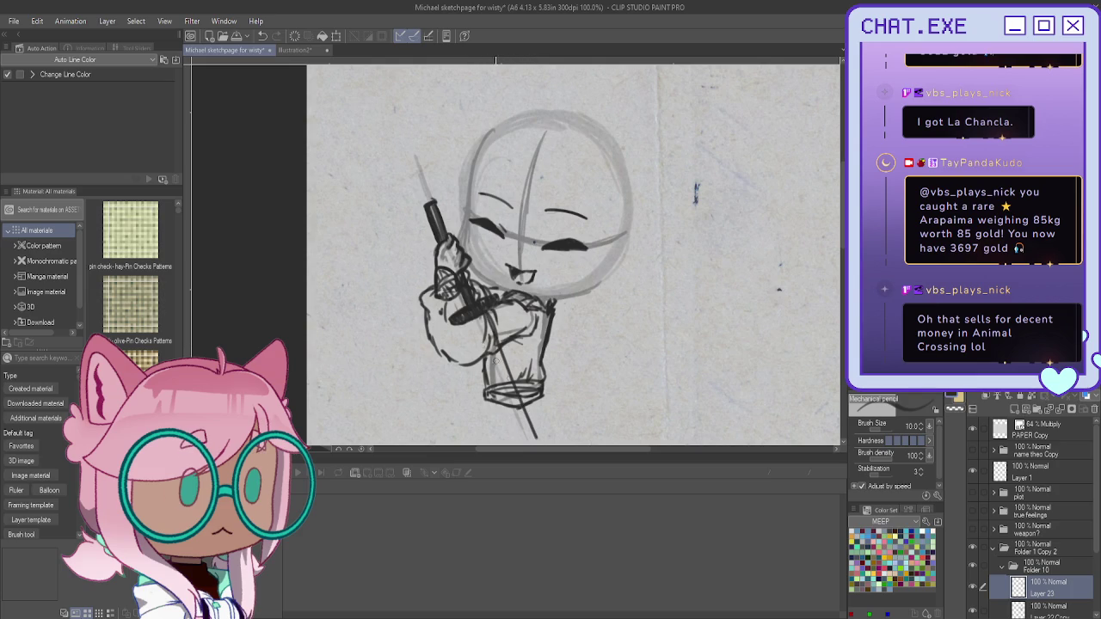
drag(464, 319, 508, 404)
key(ctrl+z)
drag(470, 320, 514, 427)
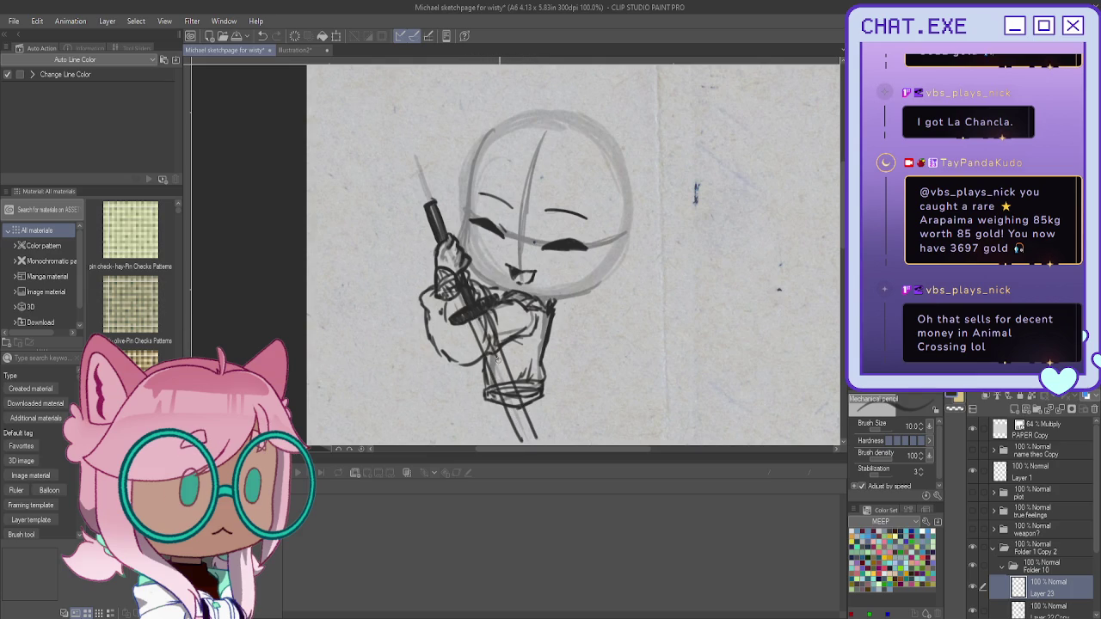
drag(517, 411, 531, 435)
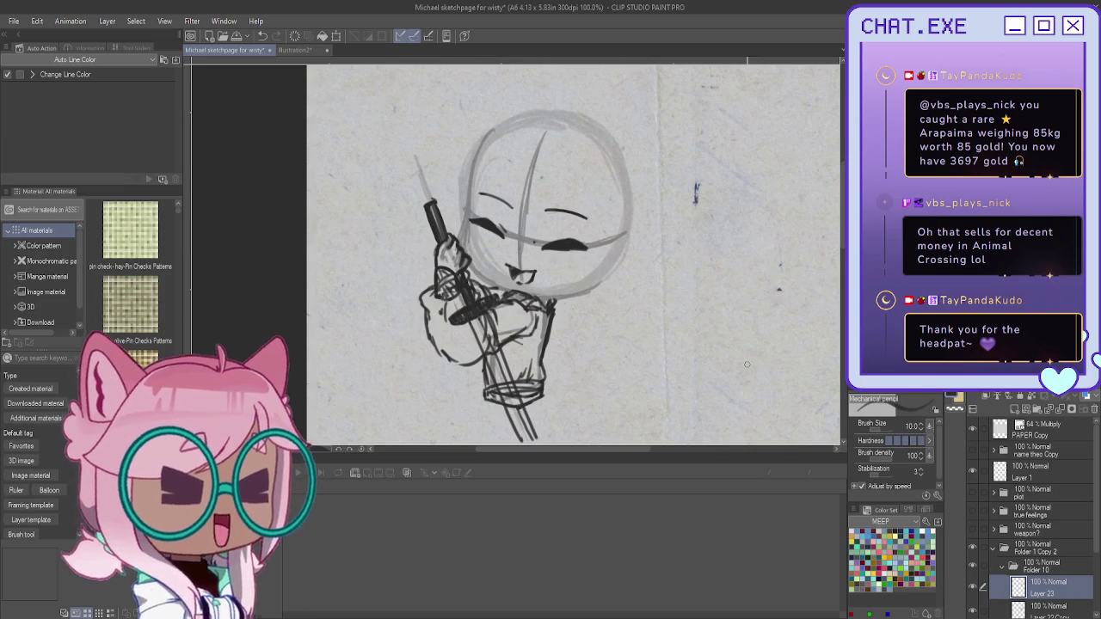
Step: Extend a line in the lower sketch and lower Layer 23's opacity to 37%
drag(818, 341, 736, 292)
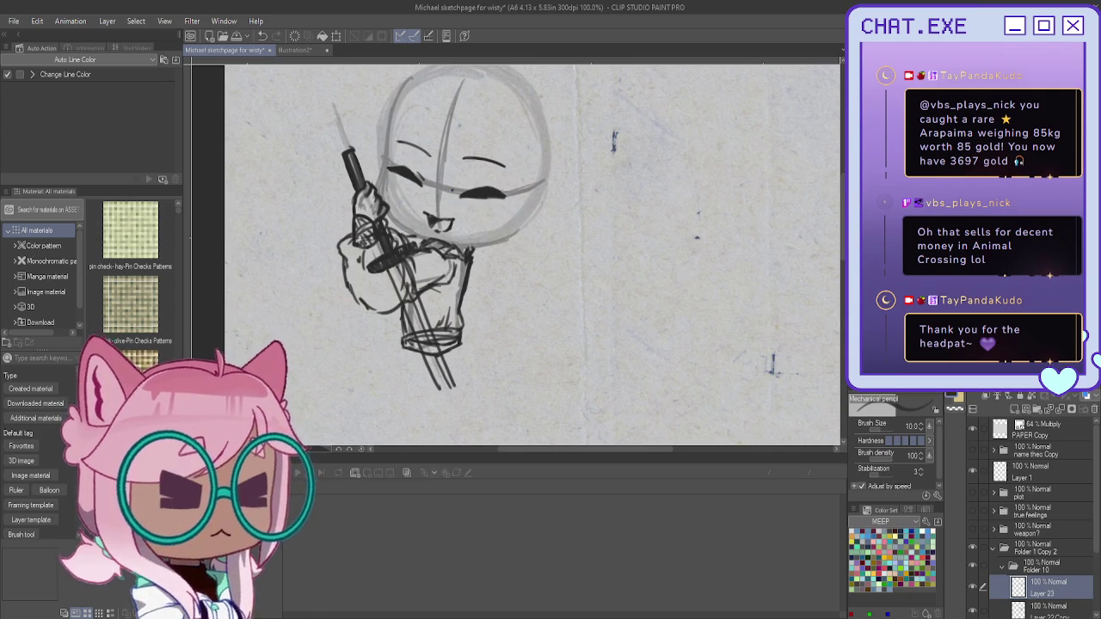
scroll(422, 348, up, 3)
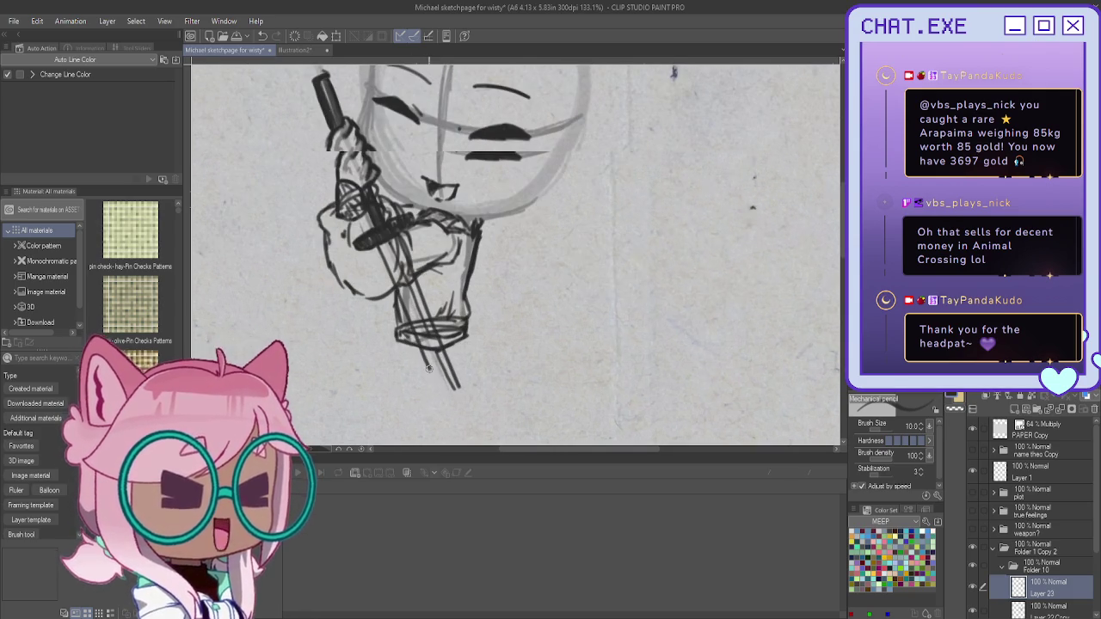
mouse_move(441, 398)
mouse_down()
mouse_move(430, 337)
mouse_move(455, 396)
mouse_up()
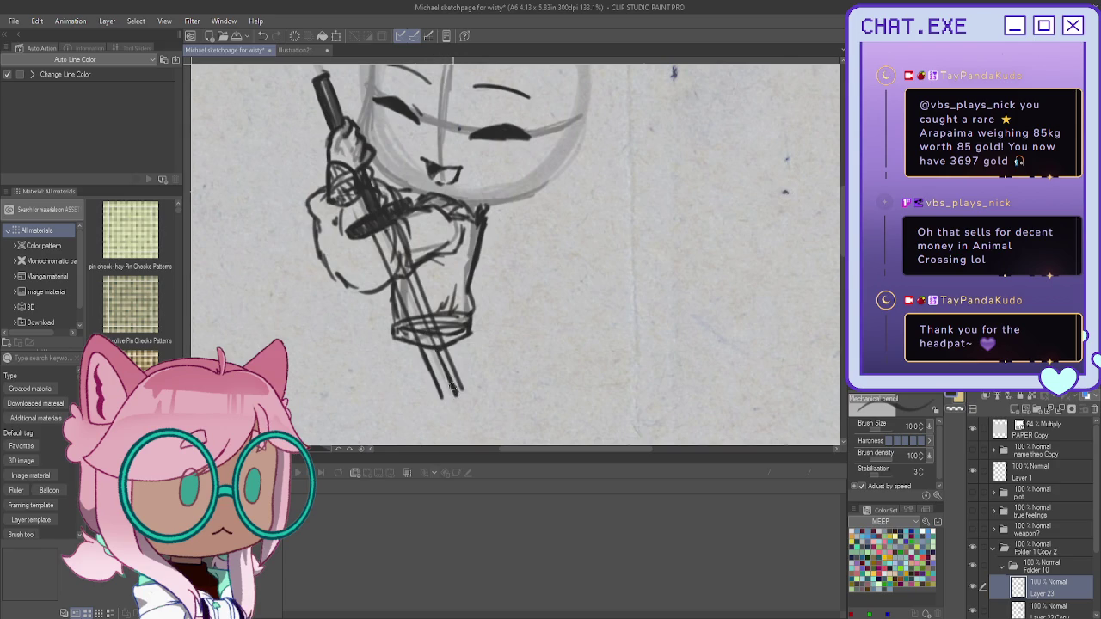
scroll(451, 387, down, 3)
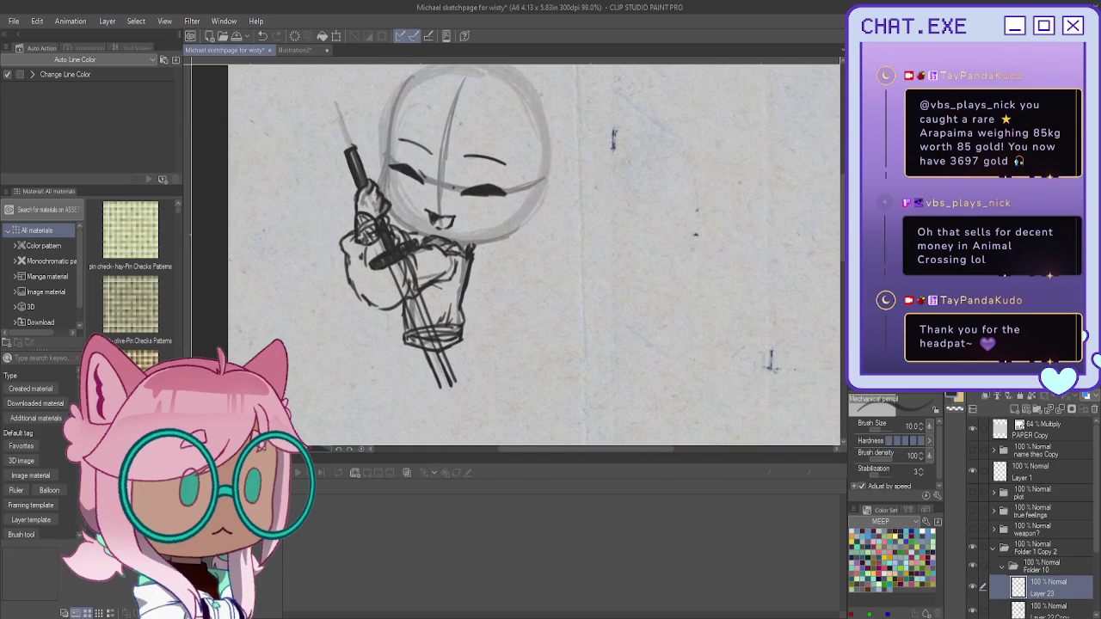
drag(1052, 385, 1015, 385)
mouse_move(464, 258)
mouse_down()
mouse_move(356, 223)
mouse_move(504, 284)
mouse_move(467, 283)
mouse_move(576, 296)
mouse_move(588, 271)
mouse_up()
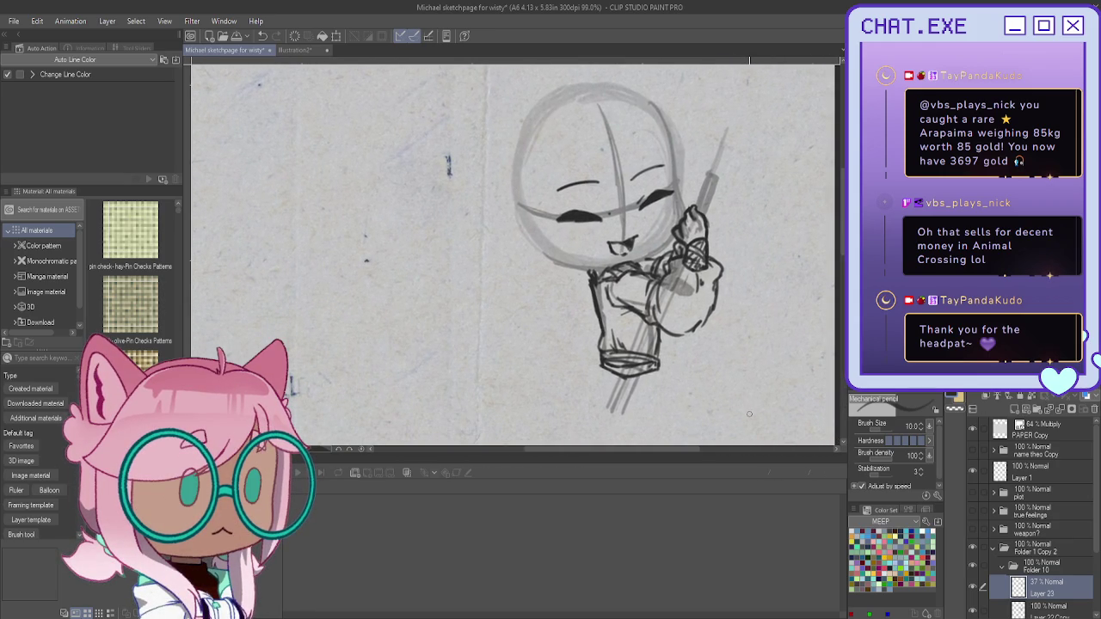
Step: Select the Layer 22 Copy hand layer and duplicate it with Ctrl+C/Ctrl+V
scroll(997, 555, down, 2)
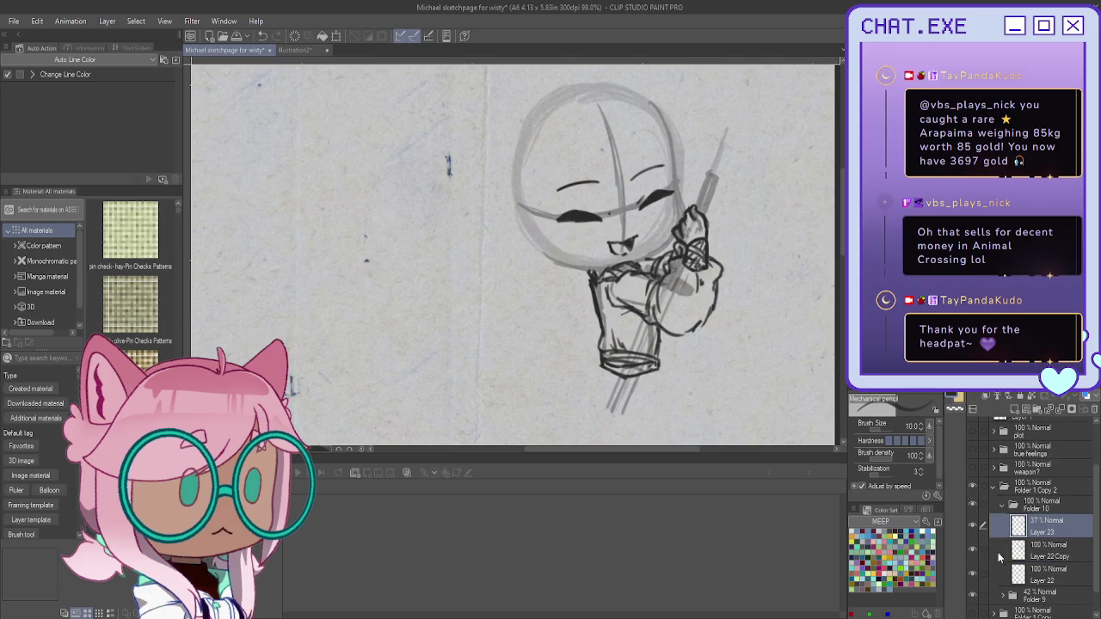
click(973, 548)
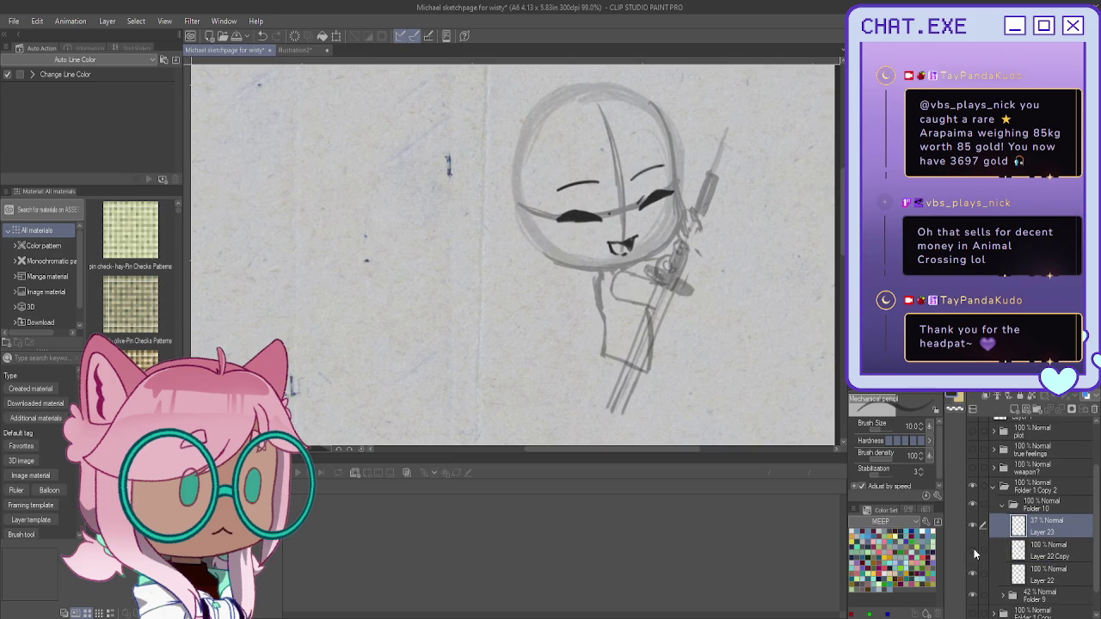
click(1049, 550)
key(ctrl+c)
key(ctrl+v)
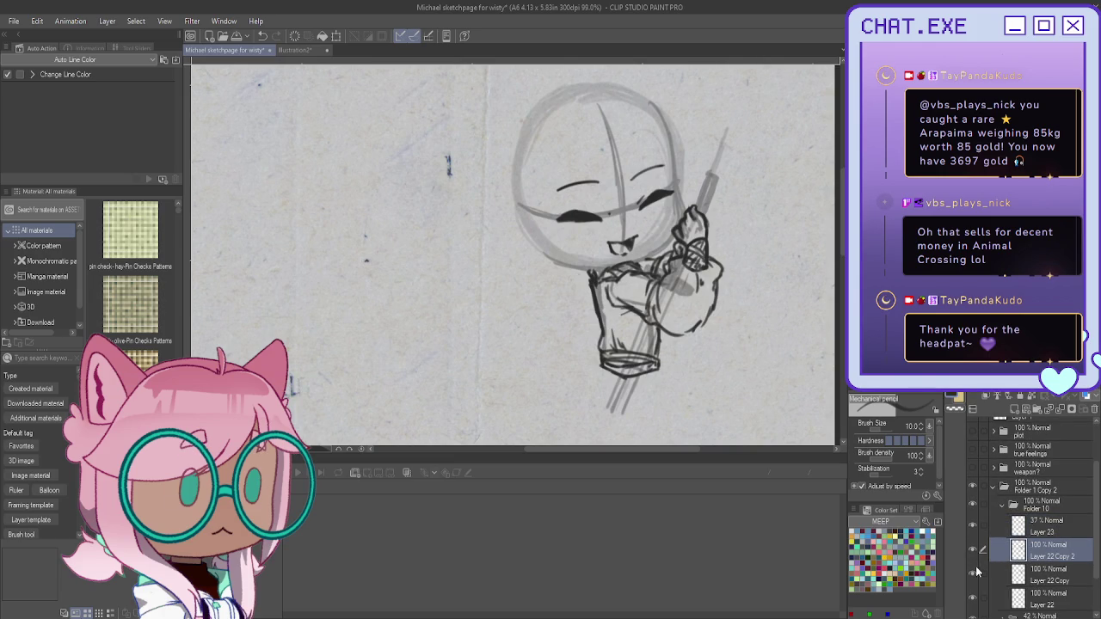
scroll(679, 258, up, 3)
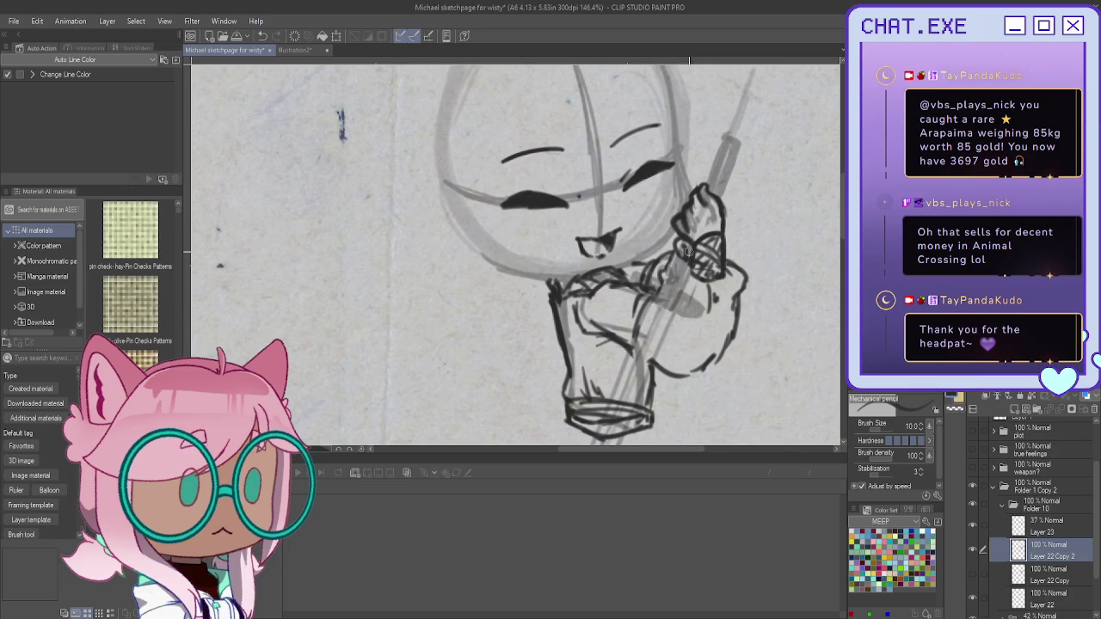
scroll(678, 256, up, 2)
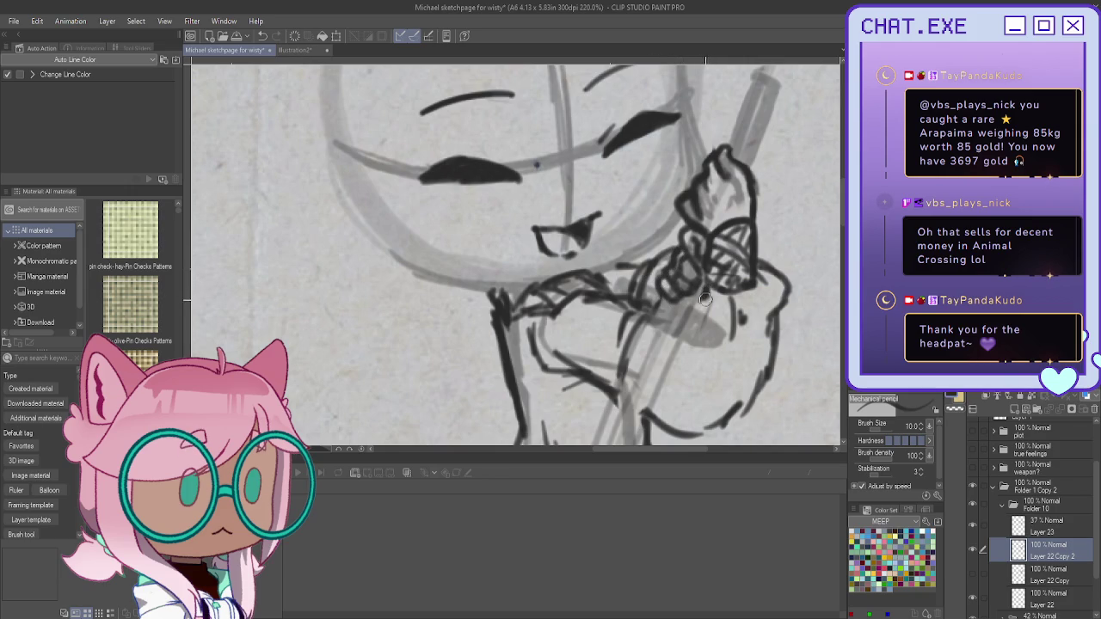
scroll(653, 241, down, 2)
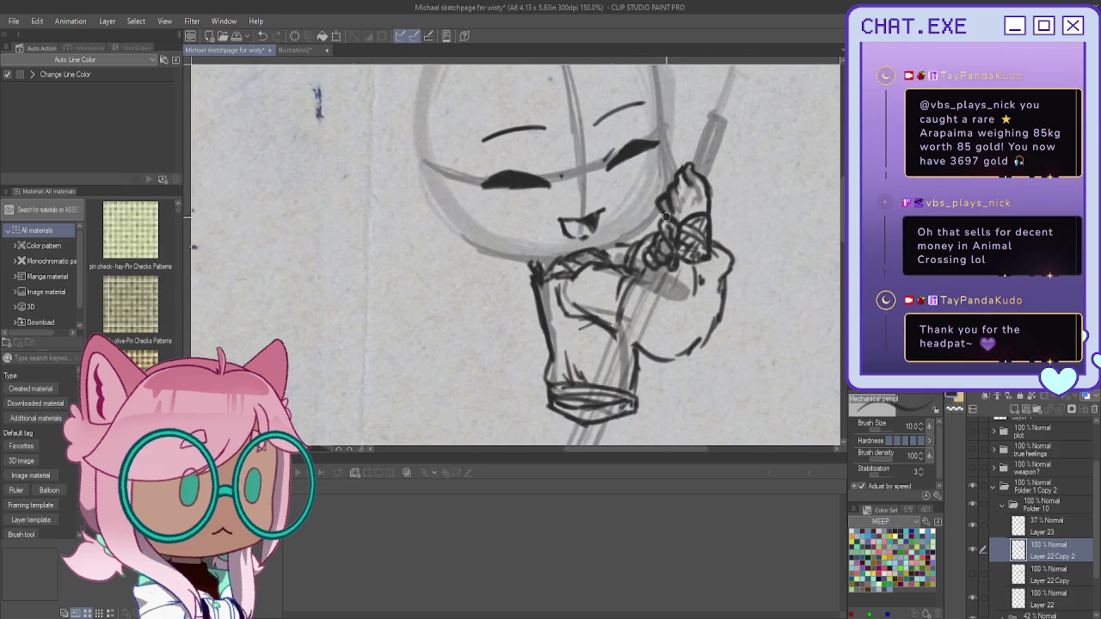
scroll(641, 230, down, 1)
scroll(641, 230, down, 1)
Step: Sharpen the fingertip outline at the hand's top and return Layer 23 to 100% opacity
click(1042, 527)
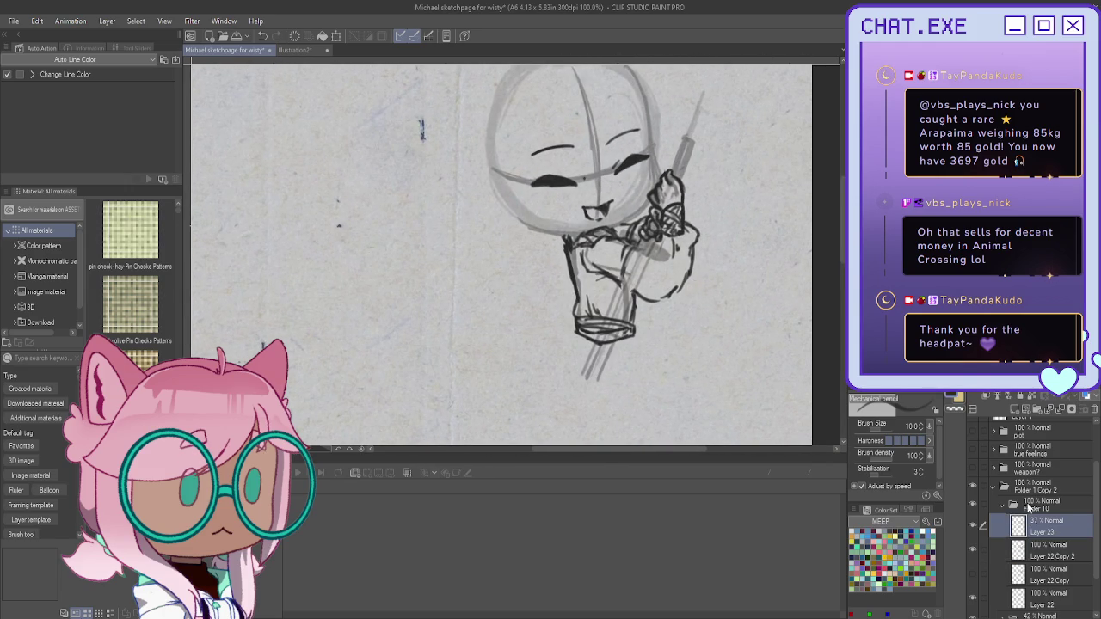
scroll(636, 224, up, 1)
scroll(636, 224, up, 1)
mouse_move(663, 179)
mouse_down()
mouse_move(680, 155)
mouse_move(693, 175)
mouse_up()
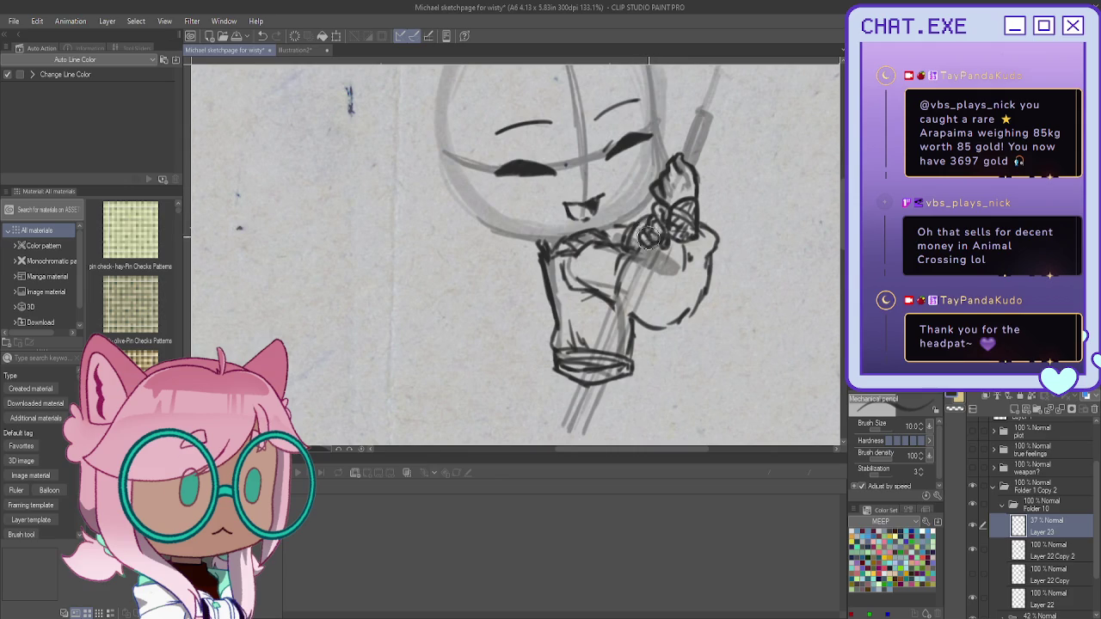
scroll(544, 245, down, 1)
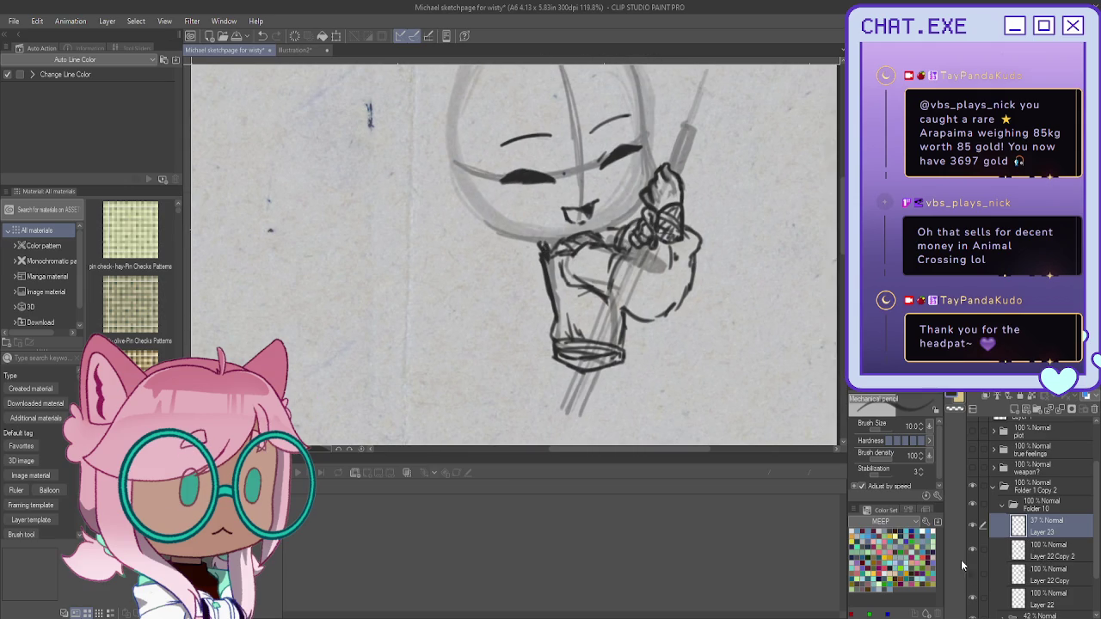
click(1041, 551)
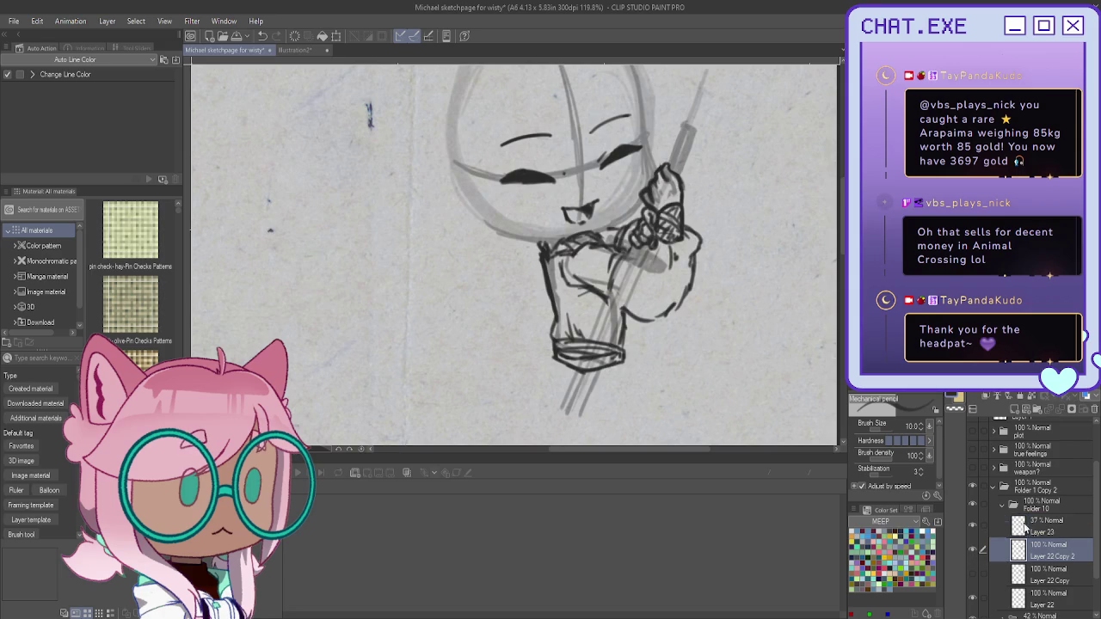
scroll(640, 262, up, 2)
scroll(629, 253, up, 1)
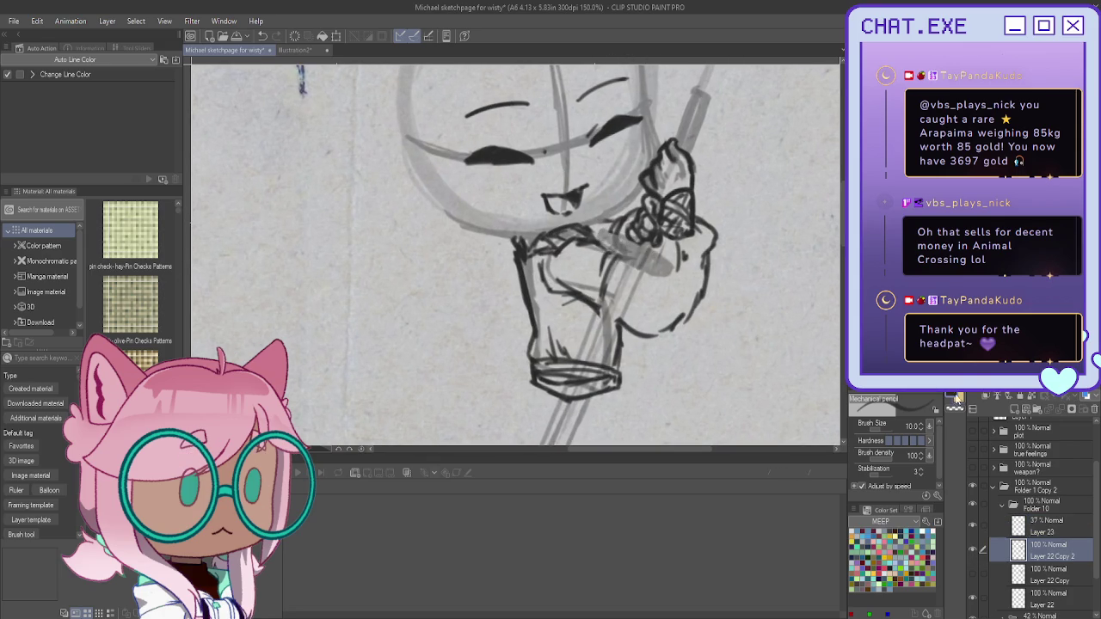
click(1041, 521)
key(0)
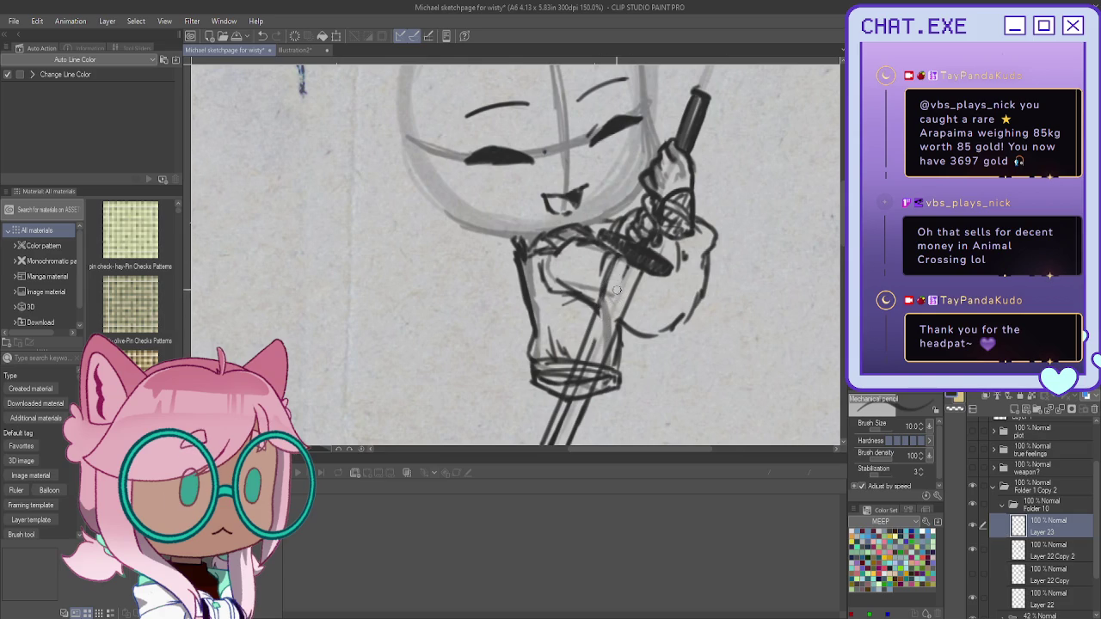
Step: Return to Layer 22 Copy 2 and flip the canvas horizontally and back to check proportions
click(1032, 551)
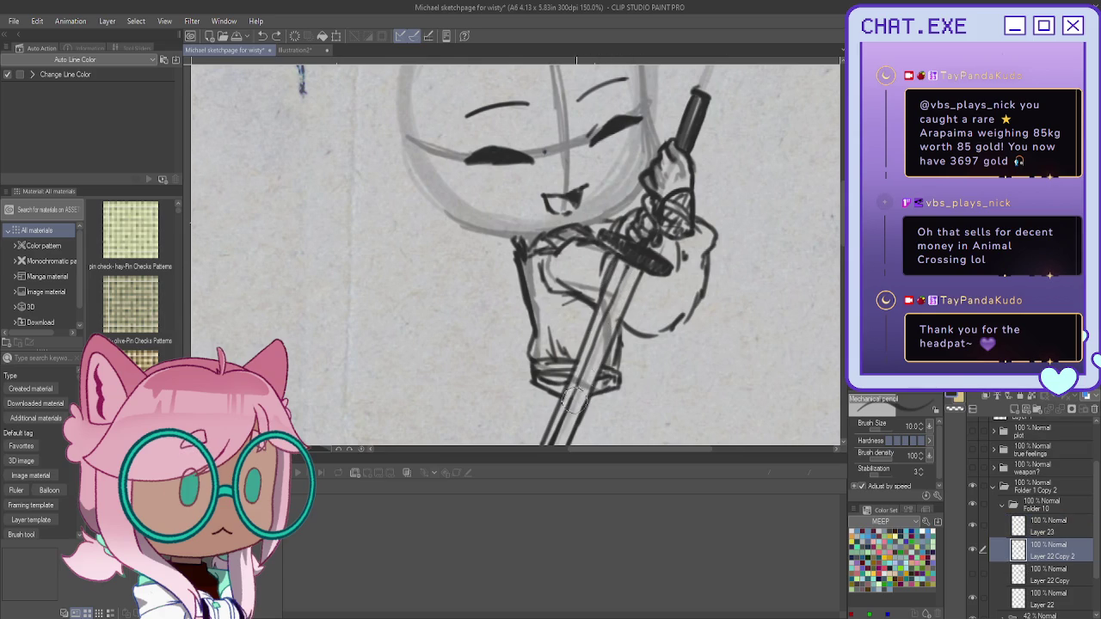
scroll(567, 389, down, 1)
scroll(559, 373, down, 1)
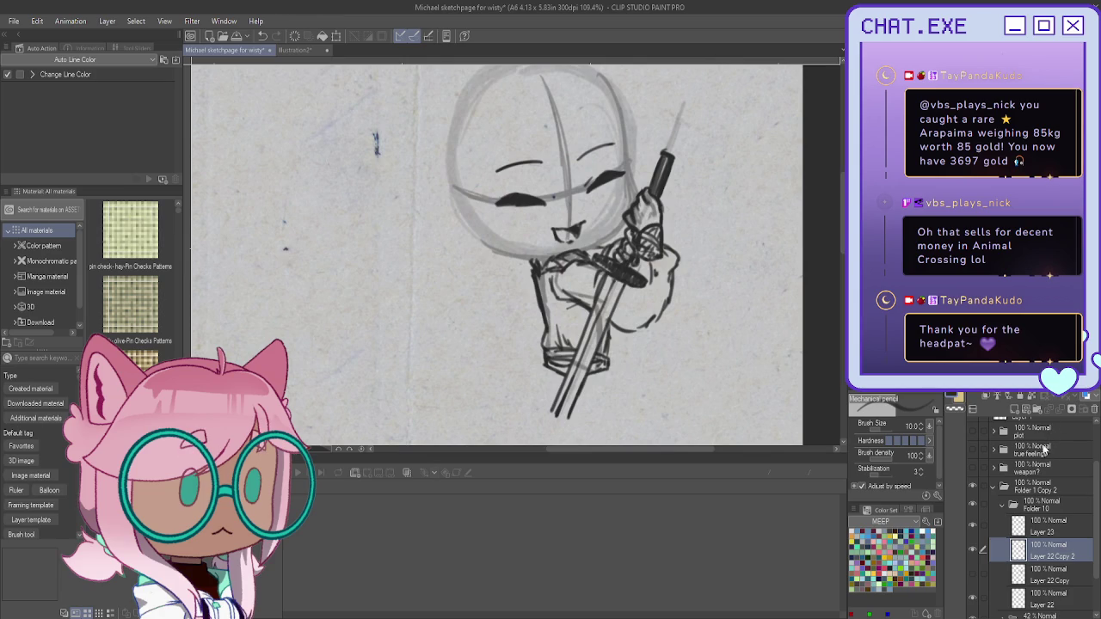
key(h)
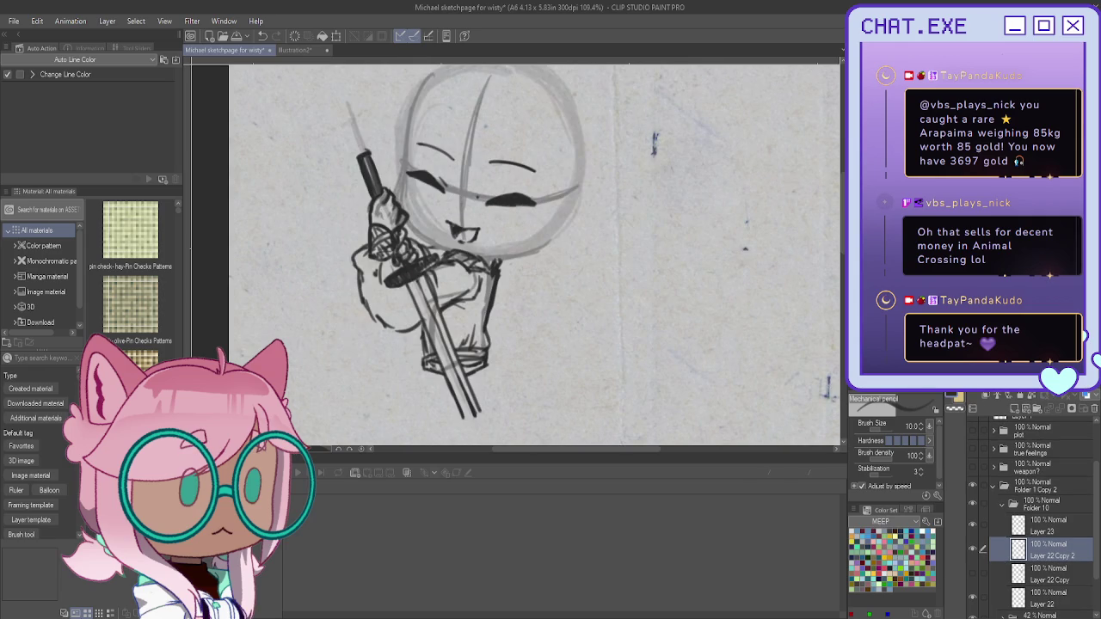
key(h)
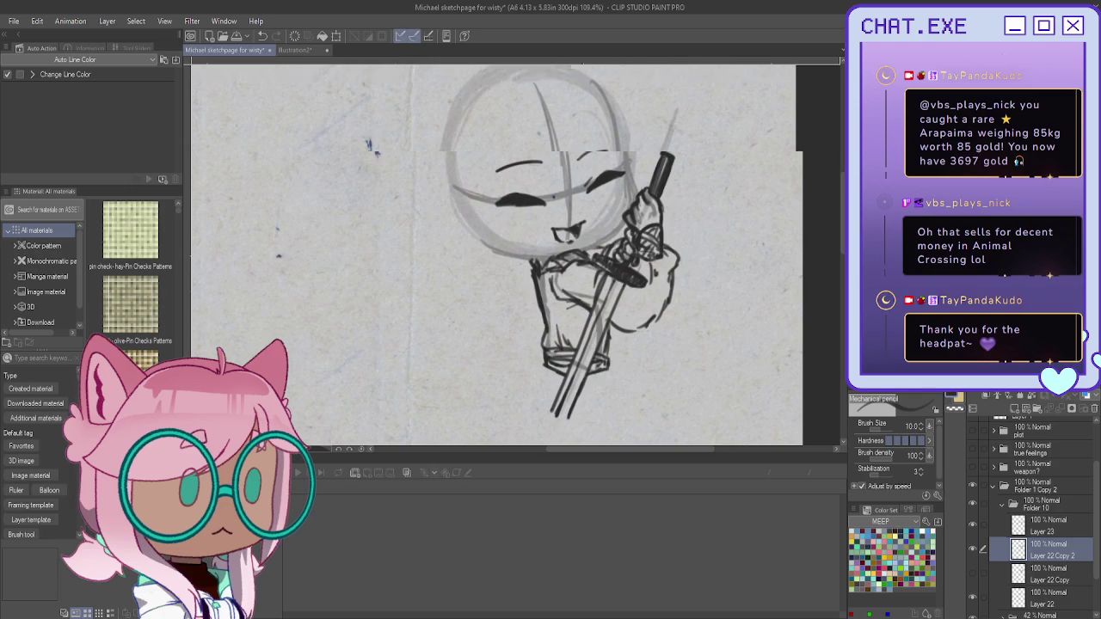
drag(516, 241, 564, 292)
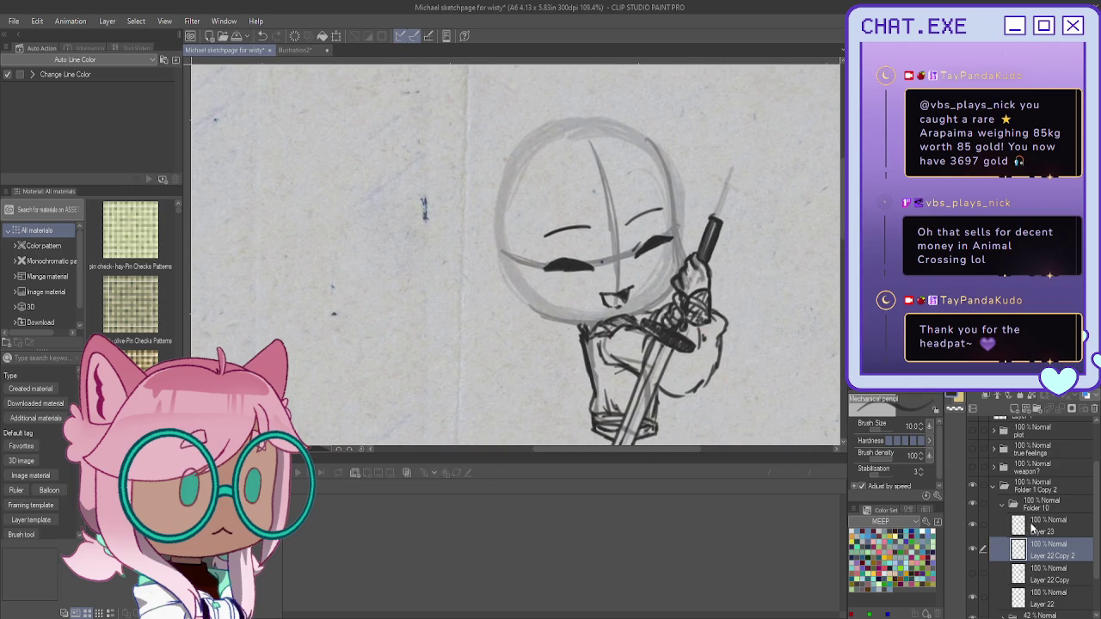
Step: Create Folder 11 and lower Layer 24's opacity to 47%
click(1032, 526)
click(1012, 504)
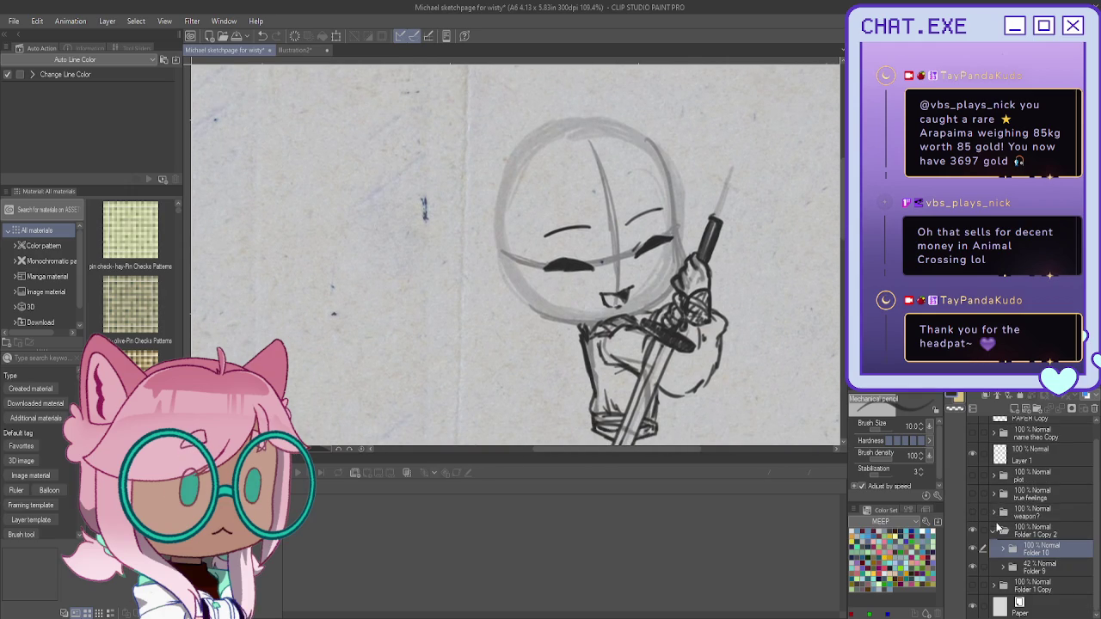
click(1002, 549)
click(1002, 551)
click(1032, 564)
click(1017, 411)
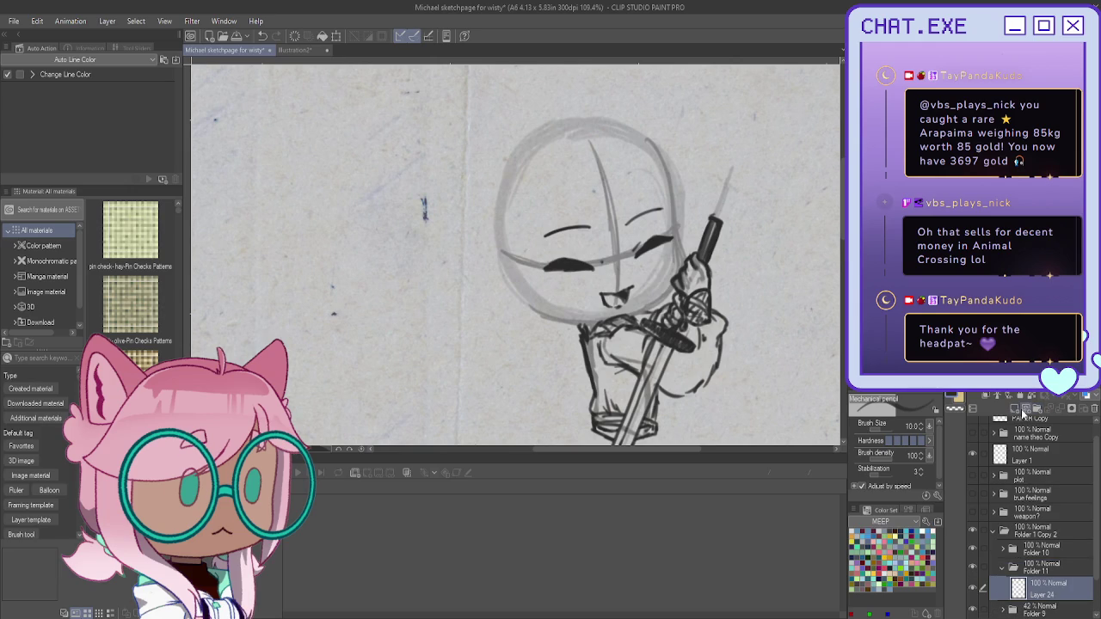
drag(1088, 383, 1019, 384)
Step: Select Layer 25 in Folder 10 and ink the right edge of the head
click(1001, 551)
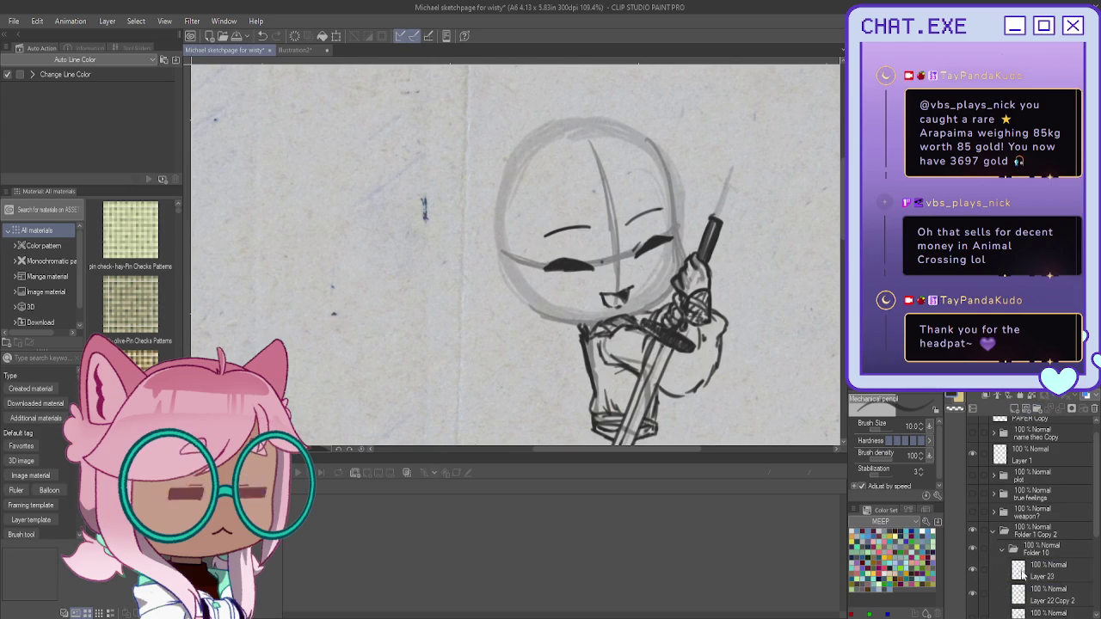
click(1017, 572)
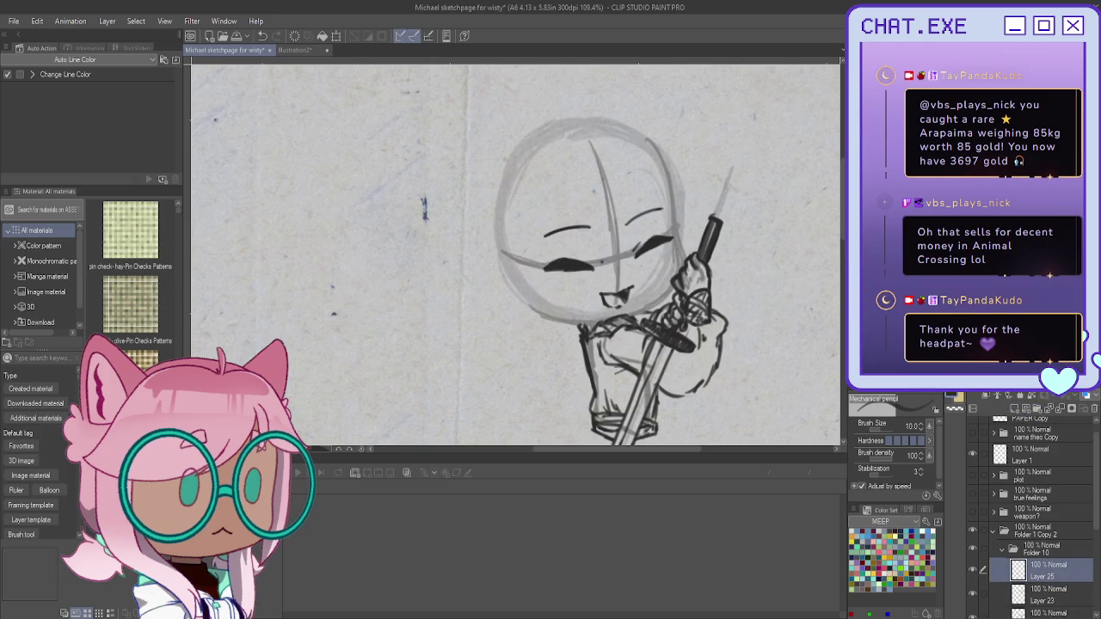
scroll(619, 152, up, 3)
mouse_move(655, 135)
mouse_down()
mouse_move(689, 227)
mouse_move(688, 332)
mouse_up()
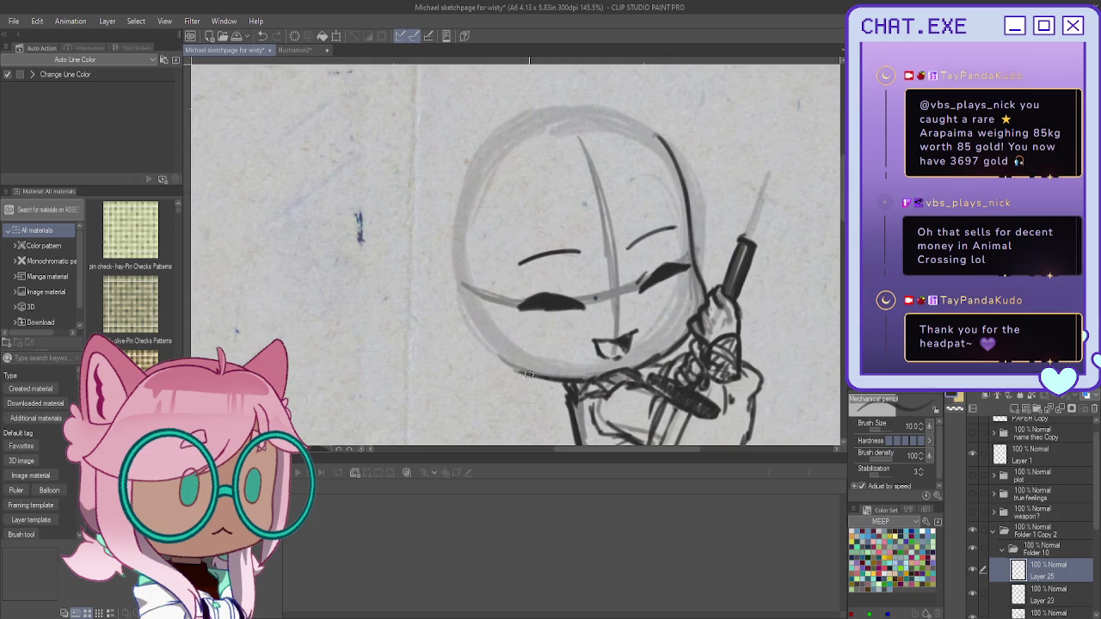
Step: Add lashes beside the right eye and draw the left cheek outline, undoing a stray curve
drag(680, 279, 692, 285)
scroll(540, 372, down, 1)
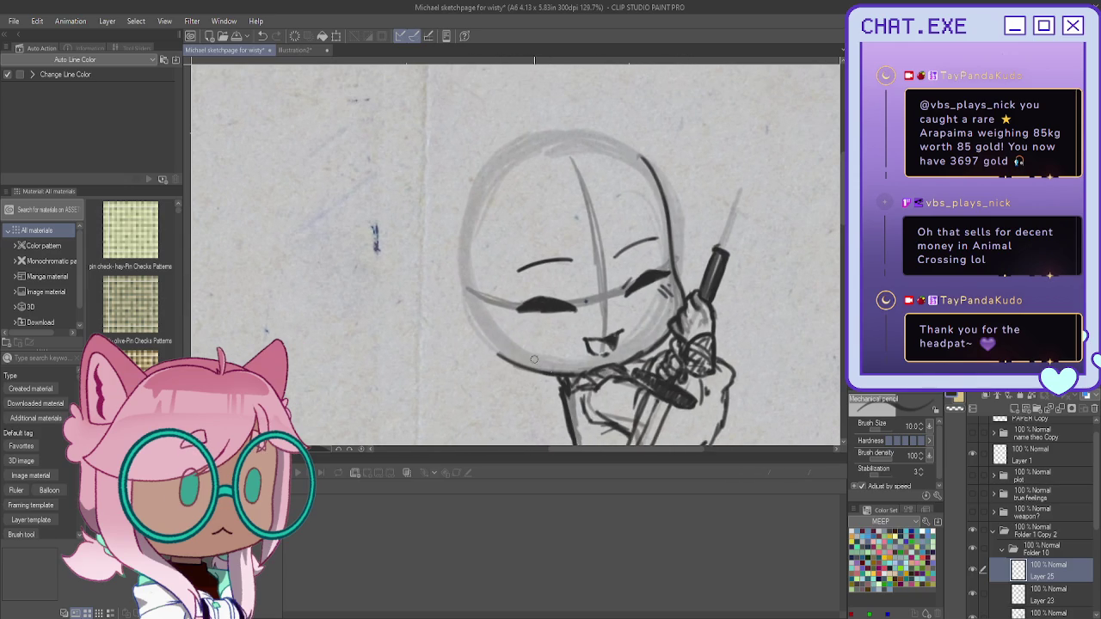
mouse_move(477, 299)
mouse_down()
mouse_move(449, 315)
mouse_move(477, 342)
mouse_up()
key(ctrl+z)
key(ctrl+z)
mouse_move(448, 301)
mouse_down()
mouse_move(488, 351)
mouse_move(521, 359)
mouse_up()
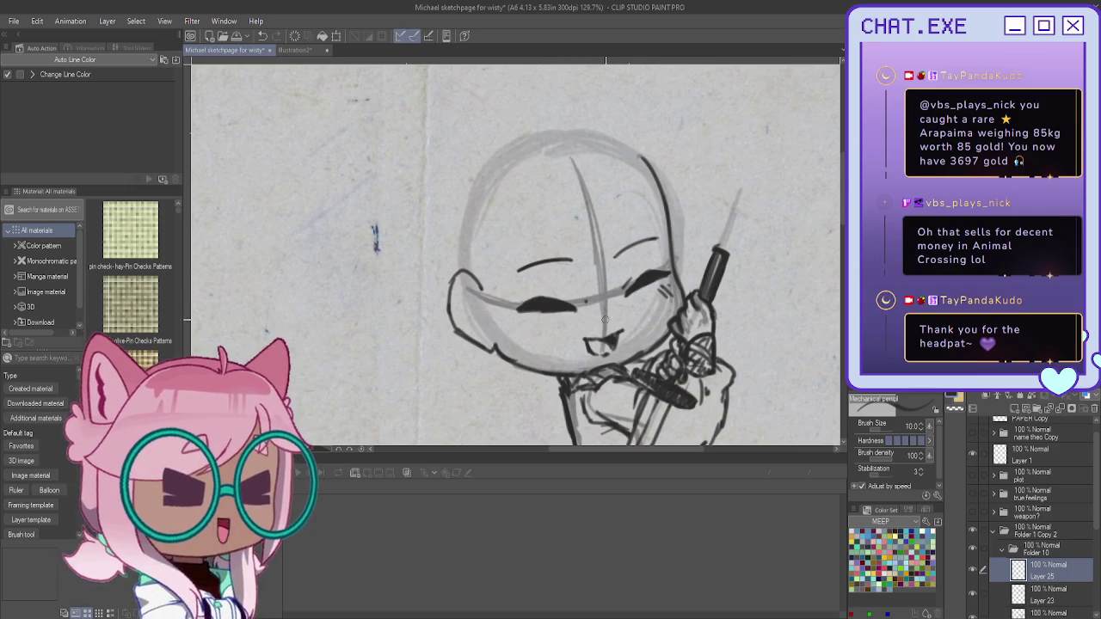
Step: Zoom out to view the whole inked chibi page
scroll(705, 341, down, 3)
scroll(602, 327, down, 2)
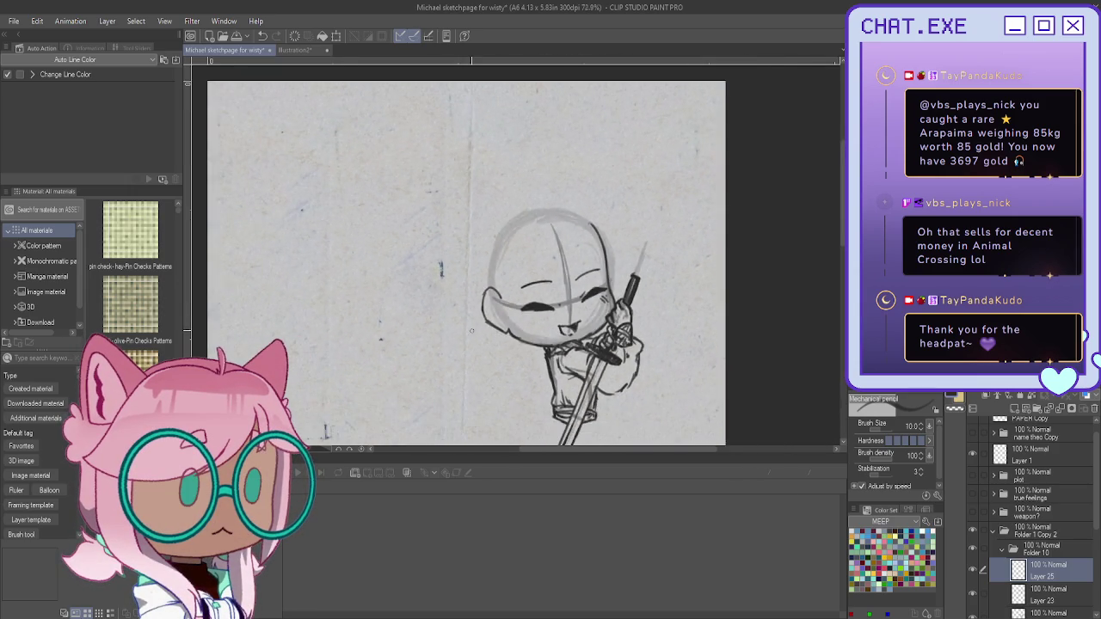